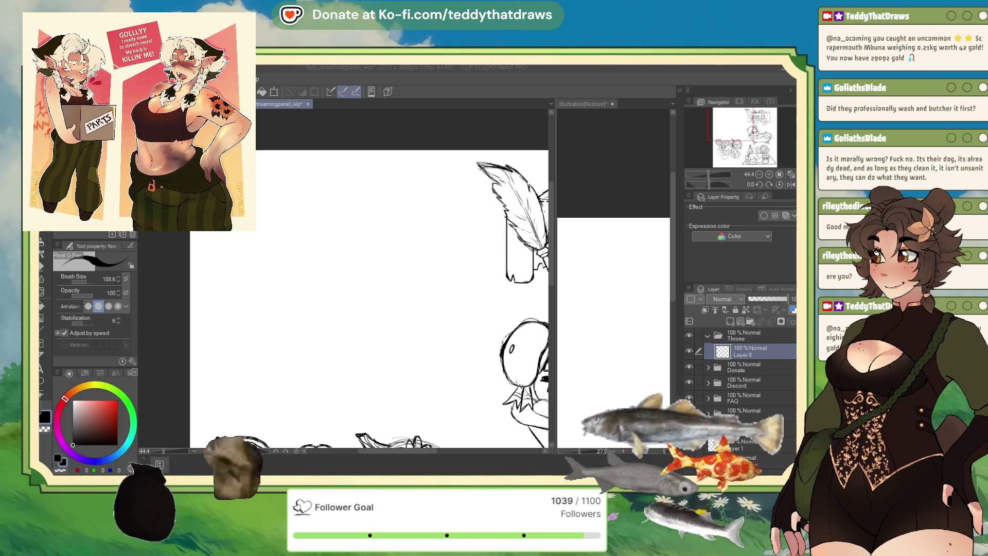
Return to the drawing window and save the drawing
{"action": "key", "text": "alt+Tab"}
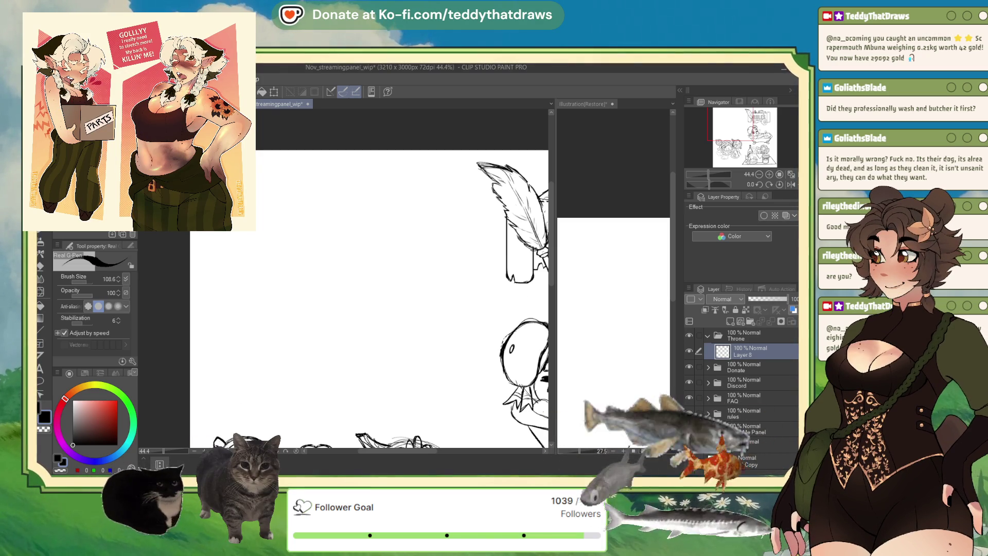
{"action": "key", "text": "alt+Tab"}
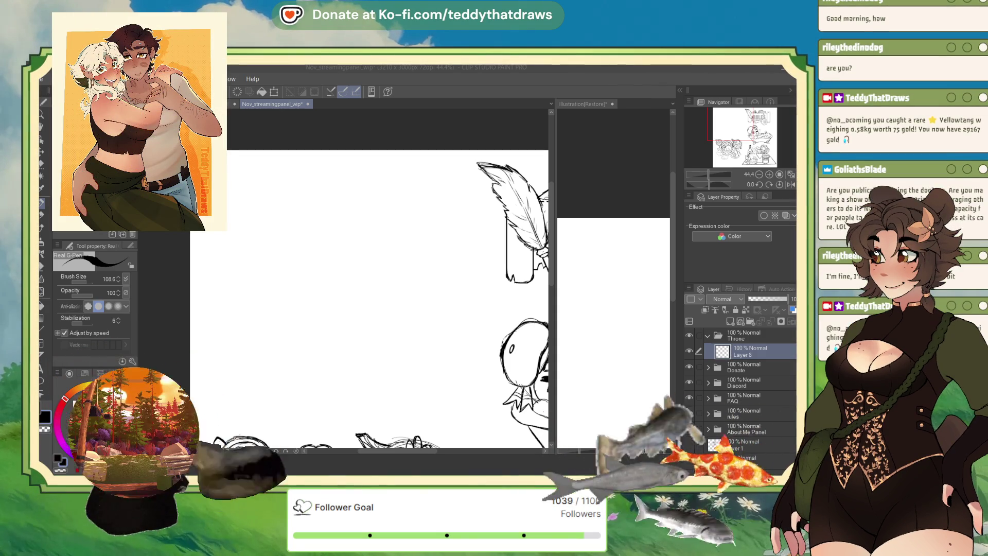
{"action": "left_click", "coordinate": [754, 355]}
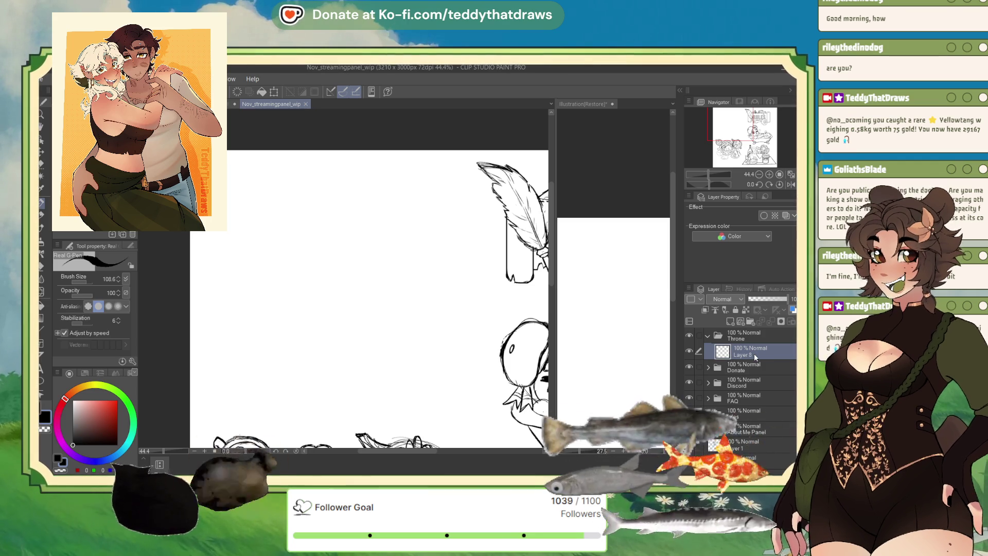
{"action": "key", "text": "ctrl+s"}
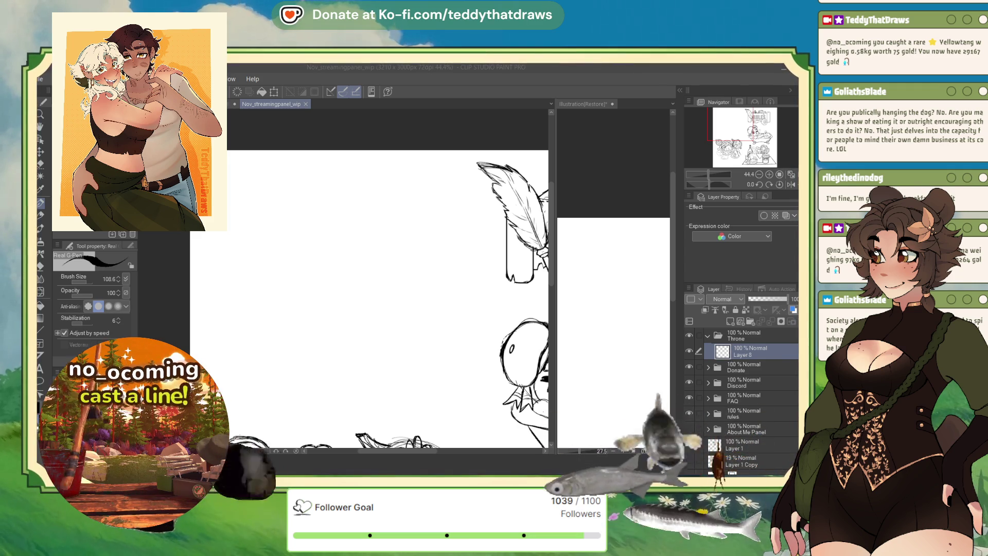
Add two new raster layers, Layer 10 and Layer 12, inside the Donate folder
{"action": "left_click", "coordinate": [742, 367]}
{"action": "key", "text": "ctrl+shift+n"}
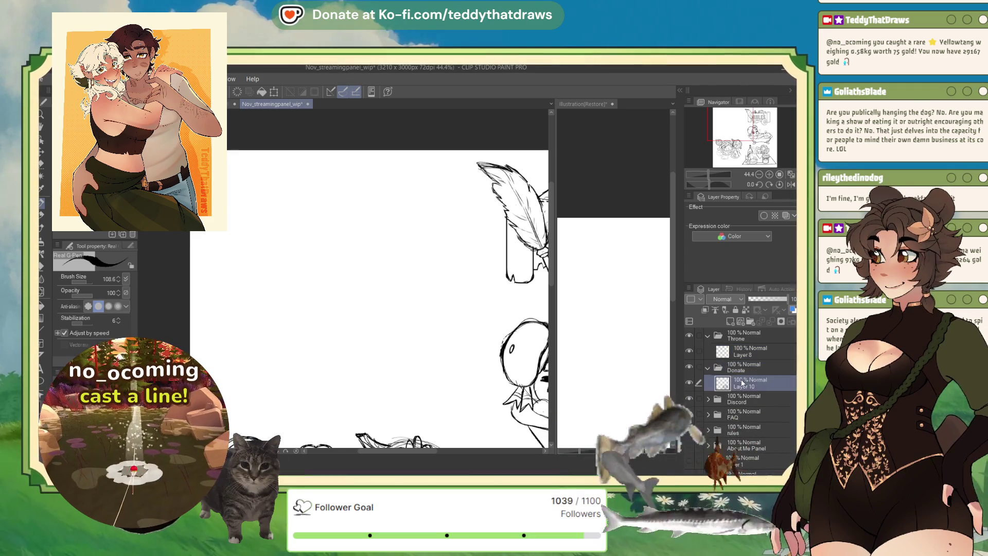
{"action": "scroll", "coordinate": [360, 257], "scroll_direction": "down", "scroll_amount": 5}
{"action": "scroll", "coordinate": [360, 258], "scroll_direction": "up", "scroll_amount": 2}
{"action": "scroll", "coordinate": [518, 331], "scroll_direction": "up", "scroll_amount": 5}
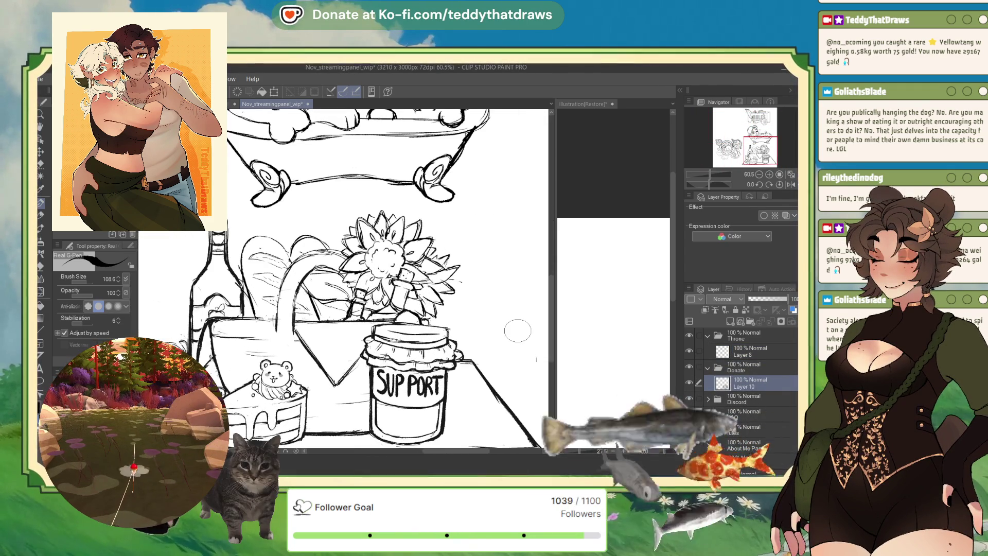
{"action": "left_click", "coordinate": [731, 322]}
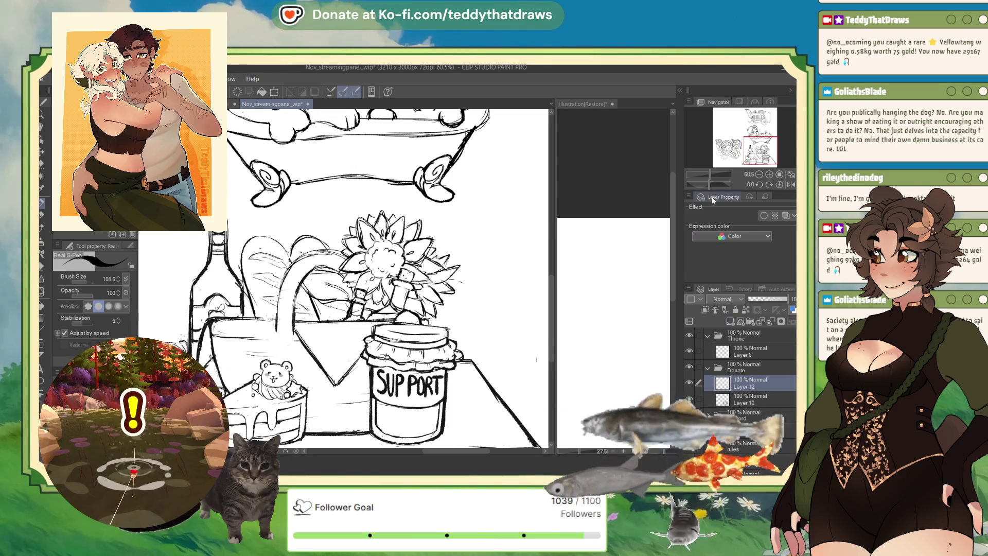
Tilt the canvas steeply, zoom in, and sketch a curved head stroke above the sunflower
{"action": "left_click_drag", "start_coordinate": [709, 184], "coordinate": [701, 187]}
{"action": "scroll", "coordinate": [474, 145], "scroll_direction": "up", "scroll_amount": 1}
{"action": "mouse_move", "coordinate": [363, 230]}
{"action": "left_mouse_down"}
{"action": "mouse_move", "coordinate": [396, 214]}
{"action": "mouse_move", "coordinate": [432, 218]}
{"action": "mouse_move", "coordinate": [440, 242]}
{"action": "mouse_move", "coordinate": [393, 216]}
{"action": "mouse_move", "coordinate": [368, 243]}
{"action": "mouse_move", "coordinate": [419, 240]}
{"action": "mouse_move", "coordinate": [429, 252]}
{"action": "mouse_move", "coordinate": [395, 263]}
{"action": "mouse_move", "coordinate": [400, 277]}
{"action": "left_mouse_up"}
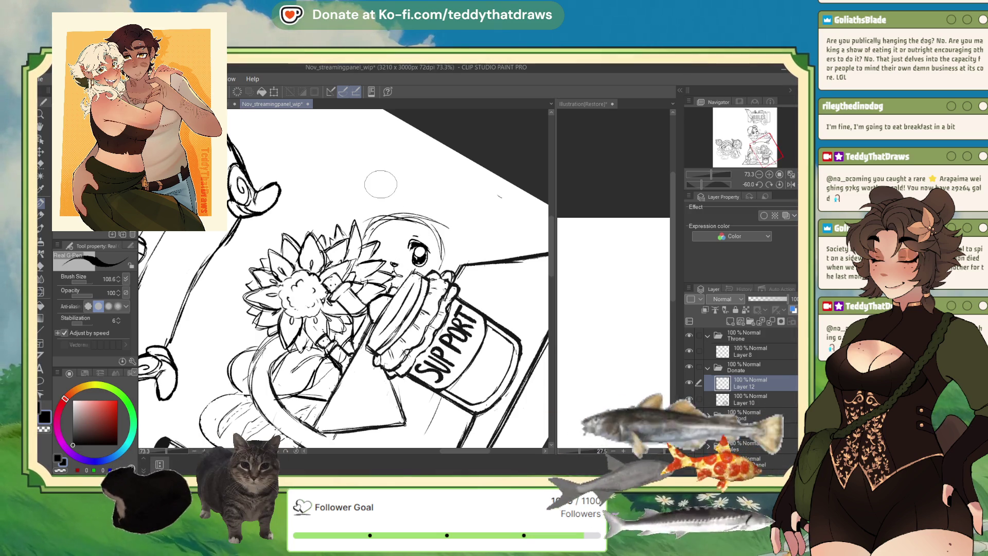
Undo the critter head strokes above the SUPPORT jar and basket, and ease the canvas tilt
{"action": "key", "text": "ctrl+z"}
{"action": "left_click_drag", "start_coordinate": [726, 183], "coordinate": [707, 184]}
{"action": "scroll", "coordinate": [344, 278], "scroll_direction": "down", "scroll_amount": 3}
{"action": "scroll", "coordinate": [359, 235], "scroll_direction": "up", "scroll_amount": 1}
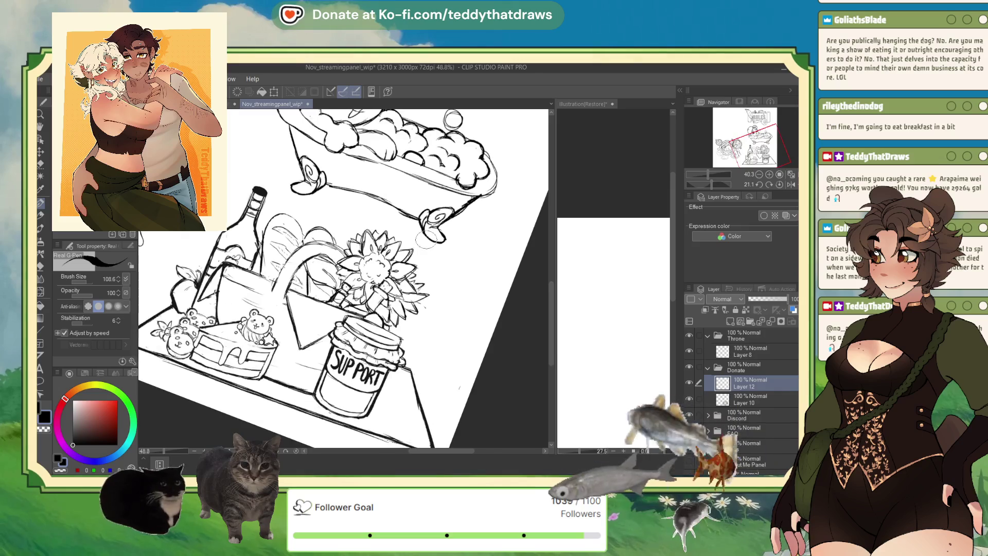
{"action": "scroll", "coordinate": [359, 234], "scroll_direction": "down", "scroll_amount": 1}
{"action": "scroll", "coordinate": [359, 234], "scroll_direction": "up", "scroll_amount": 1}
{"action": "mouse_move", "coordinate": [349, 240]}
{"action": "left_mouse_down"}
{"action": "mouse_move", "coordinate": [404, 242]}
{"action": "mouse_move", "coordinate": [391, 226]}
{"action": "left_mouse_up"}
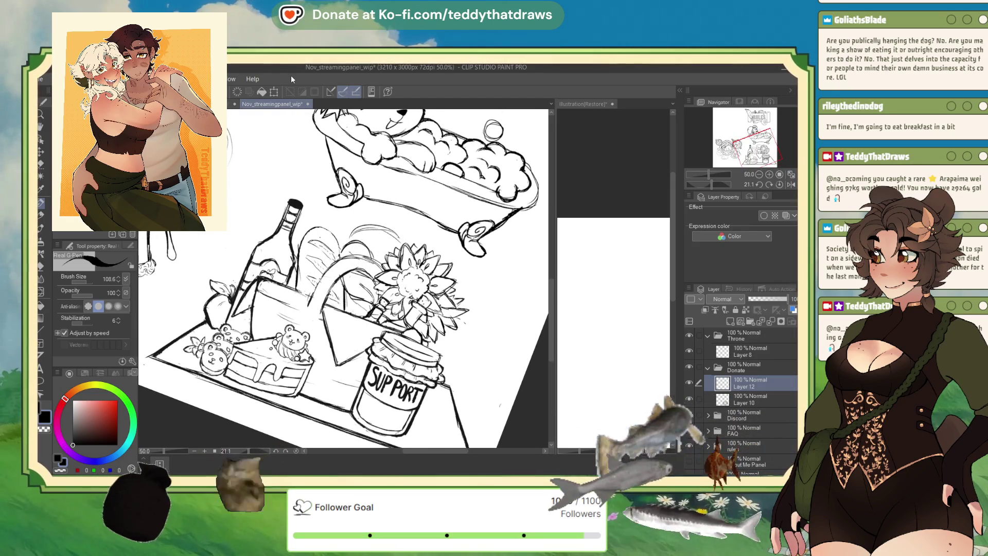
{"action": "key", "text": "ctrl+z"}
{"action": "scroll", "coordinate": [374, 214], "scroll_direction": "down", "scroll_amount": 3}
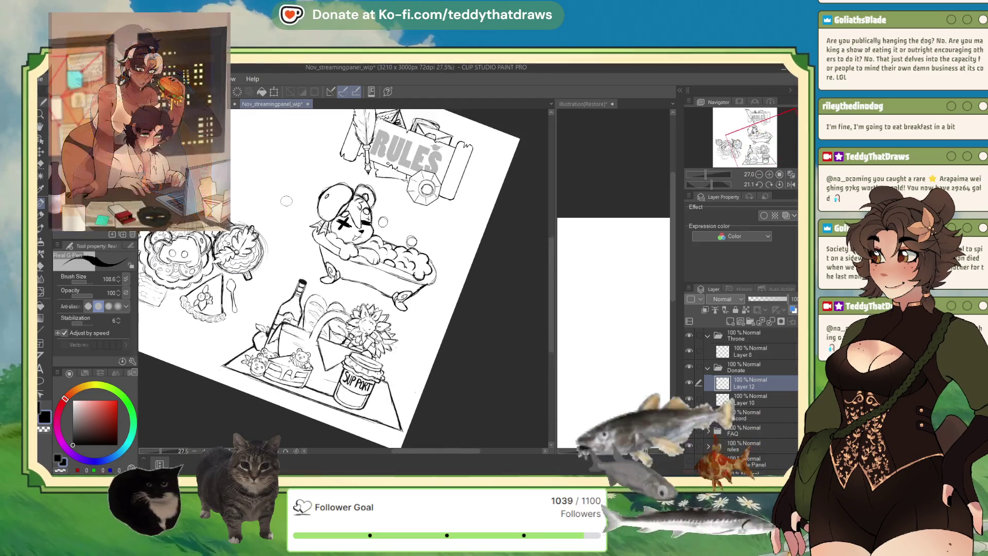
Select Layer 8 in the Throne folder to resume drawing there
{"action": "left_click", "coordinate": [786, 348]}
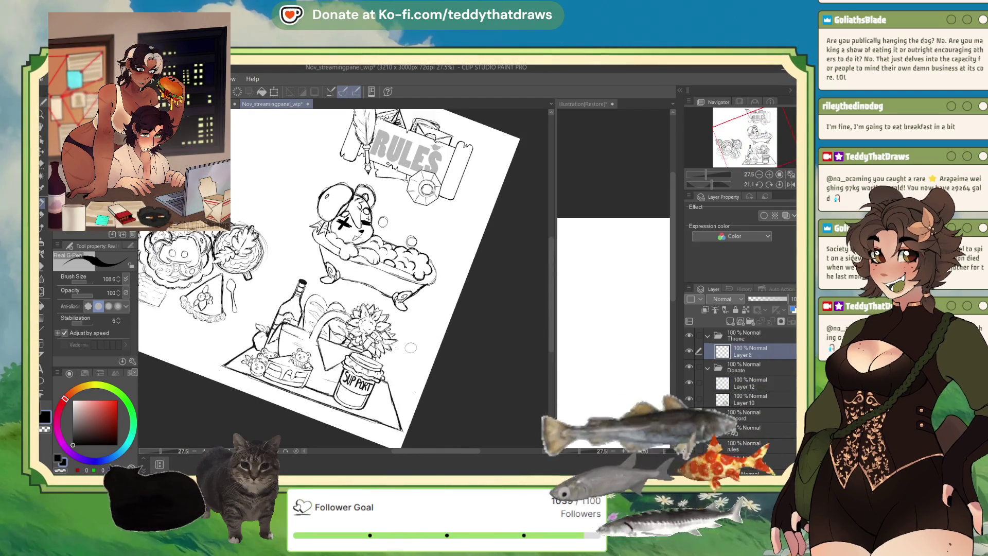
{"action": "scroll", "coordinate": [398, 269], "scroll_direction": "up", "scroll_amount": 2}
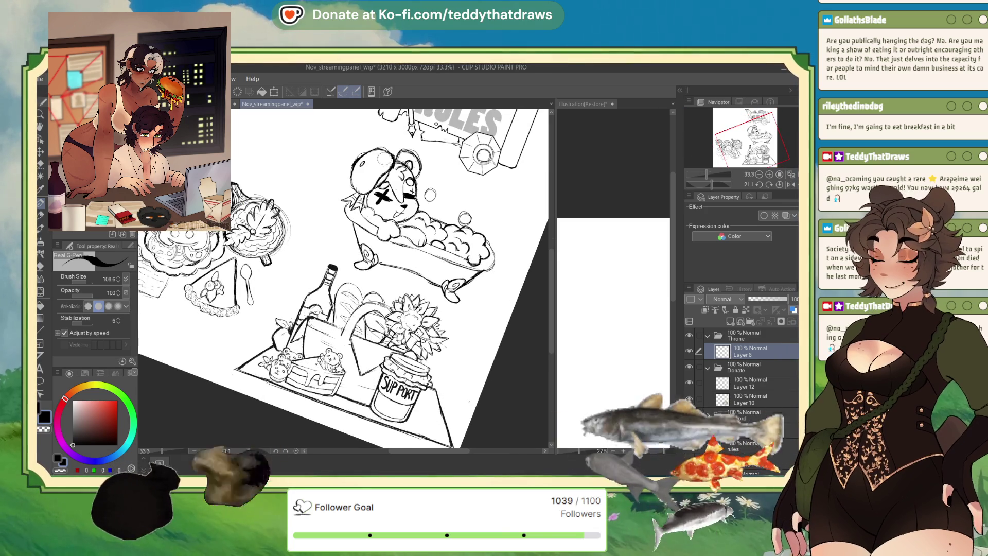
{"action": "scroll", "coordinate": [398, 269], "scroll_direction": "down", "scroll_amount": 3}
{"action": "scroll", "coordinate": [329, 210], "scroll_direction": "up", "scroll_amount": 3}
{"action": "scroll", "coordinate": [329, 210], "scroll_direction": "down", "scroll_amount": 2}
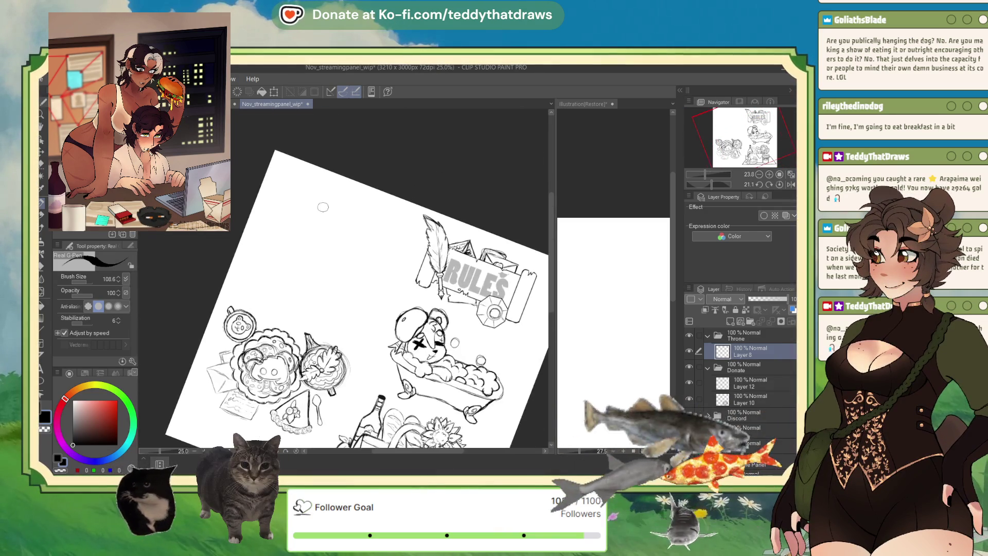
{"action": "scroll", "coordinate": [319, 202], "scroll_direction": "up", "scroll_amount": 3}
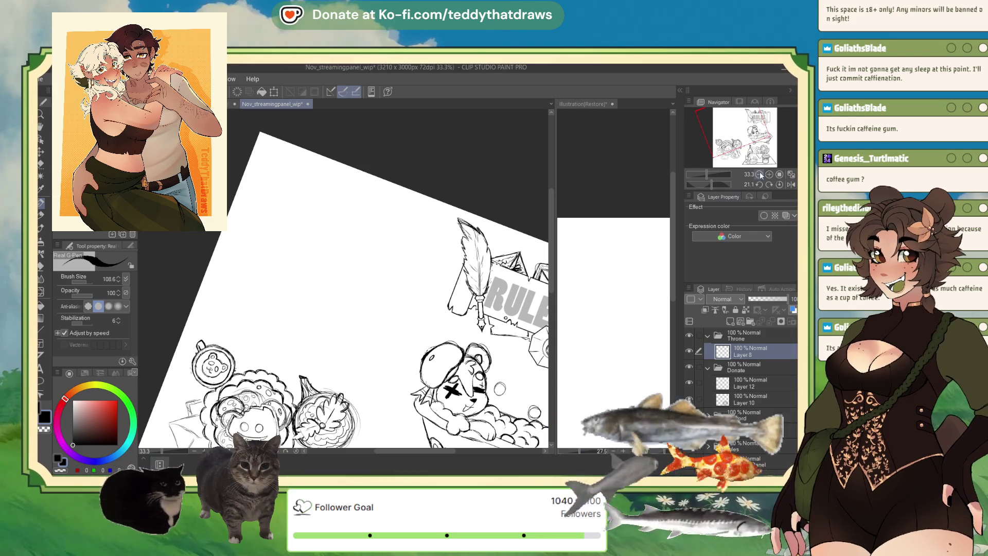
Reset the canvas rotation from 21.1° back to 0 in the Navigator
{"action": "left_click", "coordinate": [778, 184]}
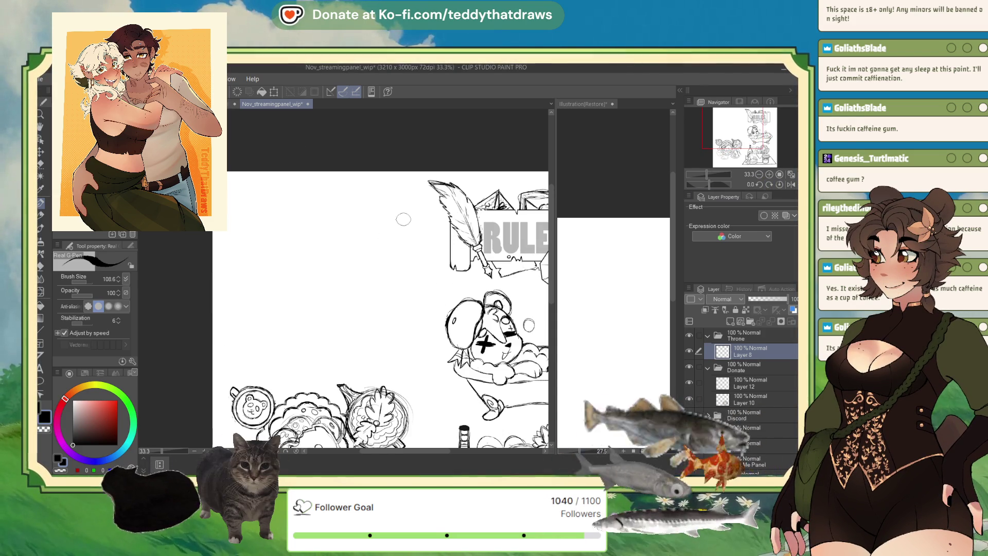
Zoom the canvas from 33.3% to 48.8% over the blank left area
{"action": "scroll", "coordinate": [249, 238], "scroll_direction": "up", "scroll_amount": 2}
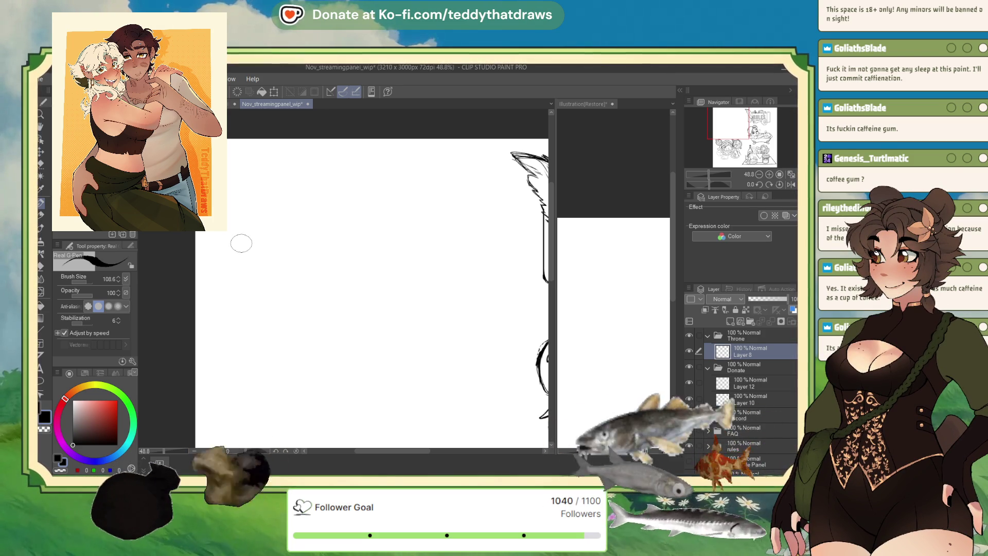
Draw the rock's outline: top edge, left side, bottom and right side
{"action": "mouse_move", "coordinate": [250, 224]}
{"action": "left_mouse_down"}
{"action": "mouse_move", "coordinate": [297, 203]}
{"action": "mouse_move", "coordinate": [349, 239]}
{"action": "left_mouse_up"}
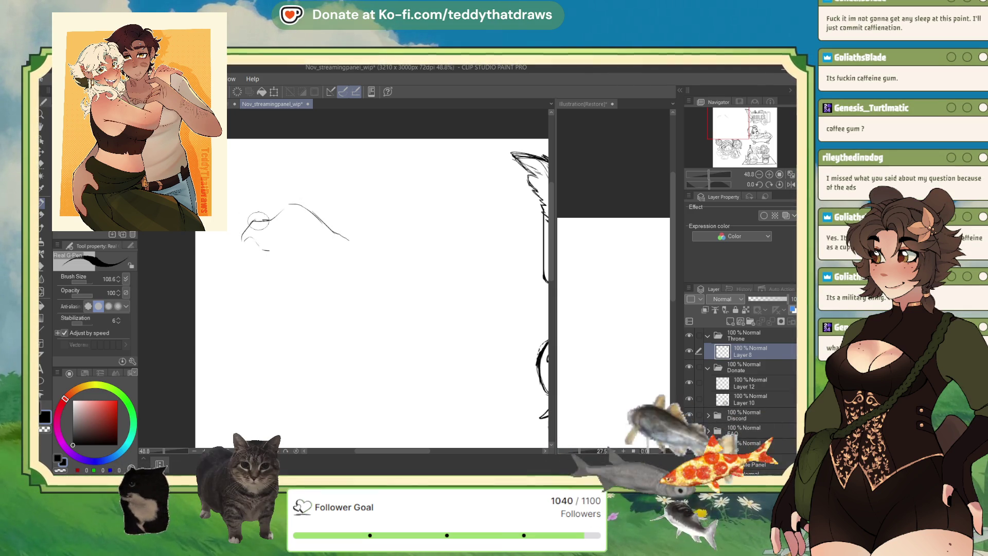
{"action": "mouse_move", "coordinate": [261, 253]}
{"action": "left_mouse_down"}
{"action": "mouse_move", "coordinate": [261, 274]}
{"action": "mouse_move", "coordinate": [229, 282]}
{"action": "mouse_move", "coordinate": [250, 331]}
{"action": "left_mouse_up"}
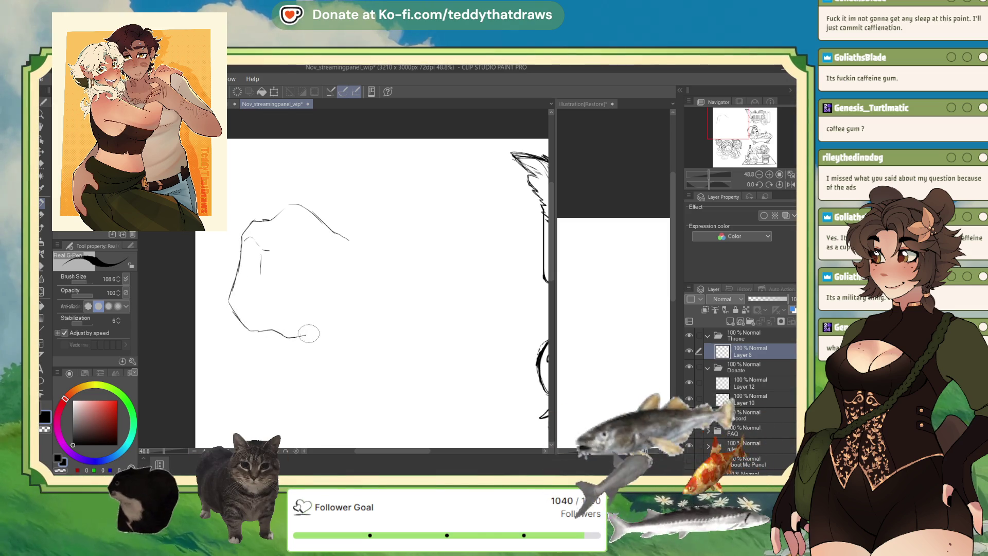
{"action": "mouse_move", "coordinate": [333, 340]}
{"action": "left_mouse_down"}
{"action": "mouse_move", "coordinate": [374, 317]}
{"action": "mouse_move", "coordinate": [363, 293]}
{"action": "left_mouse_up"}
{"action": "mouse_move", "coordinate": [351, 238]}
{"action": "left_mouse_down"}
{"action": "mouse_move", "coordinate": [355, 287]}
{"action": "mouse_move", "coordinate": [375, 310]}
{"action": "mouse_move", "coordinate": [363, 329]}
{"action": "mouse_move", "coordinate": [291, 335]}
{"action": "left_mouse_up"}
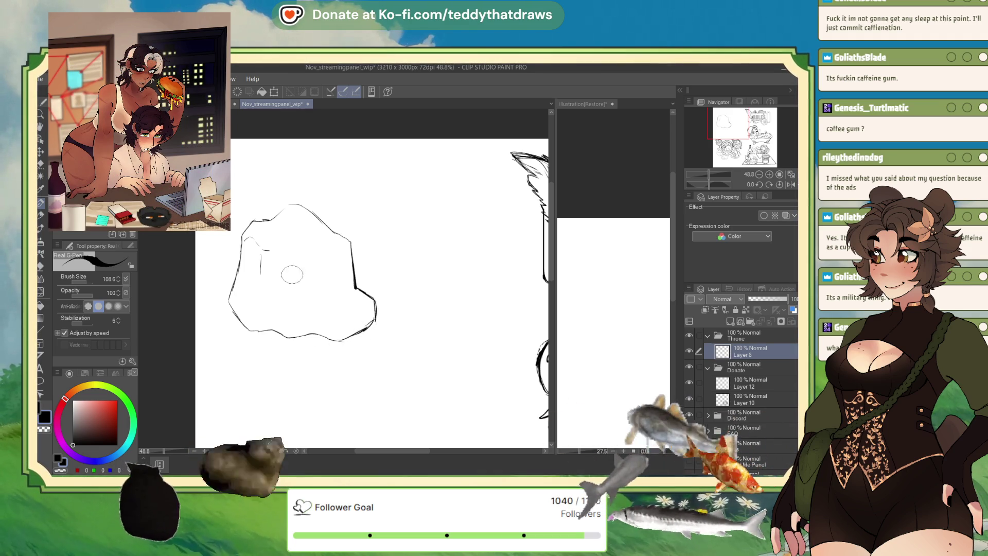
Add an inner contour at the rock's base and a facet line inside it
{"action": "left_click_drag", "start_coordinate": [332, 292], "coordinate": [311, 307]}
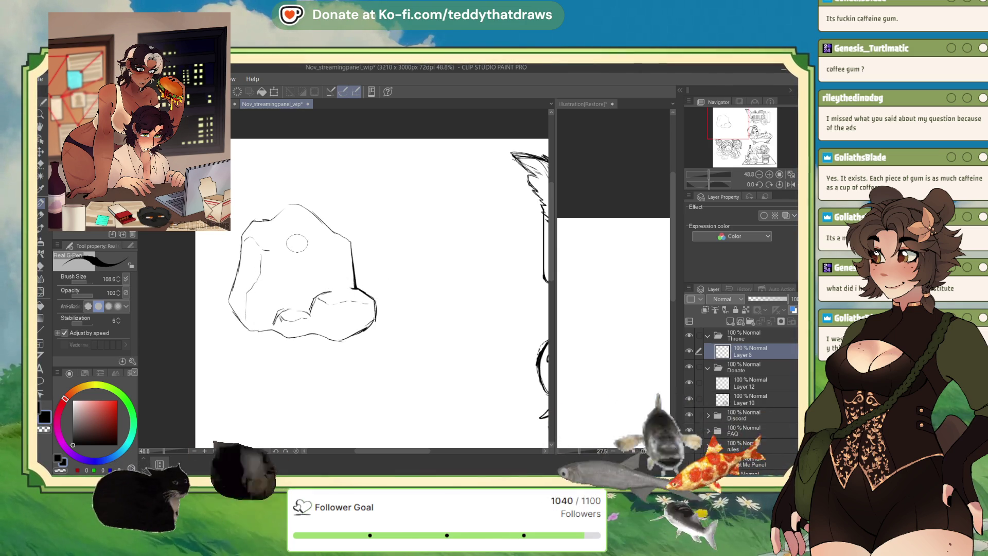
{"action": "mouse_move", "coordinate": [334, 240]}
{"action": "left_mouse_down"}
{"action": "mouse_move", "coordinate": [300, 248]}
{"action": "mouse_move", "coordinate": [292, 267]}
{"action": "left_mouse_up"}
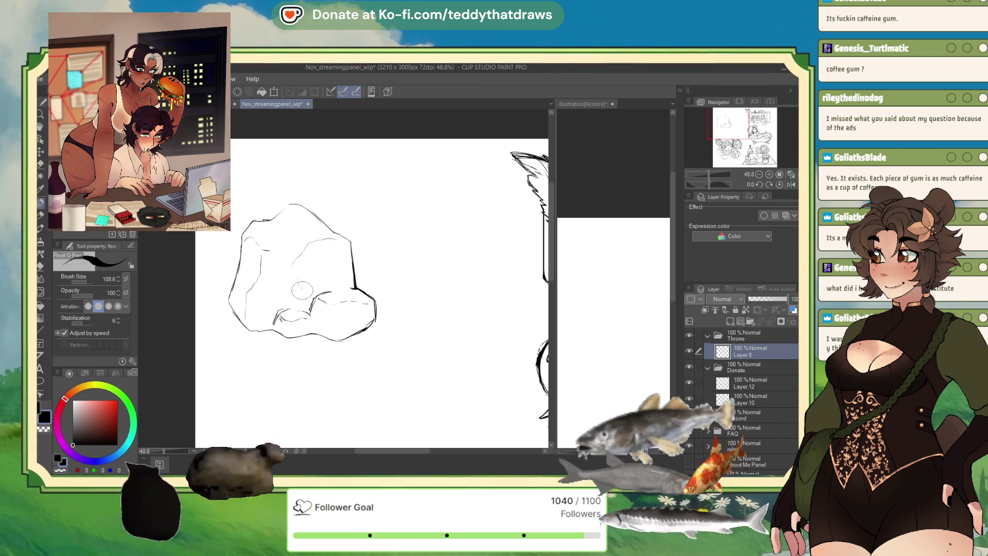
{"action": "key", "text": "c"}
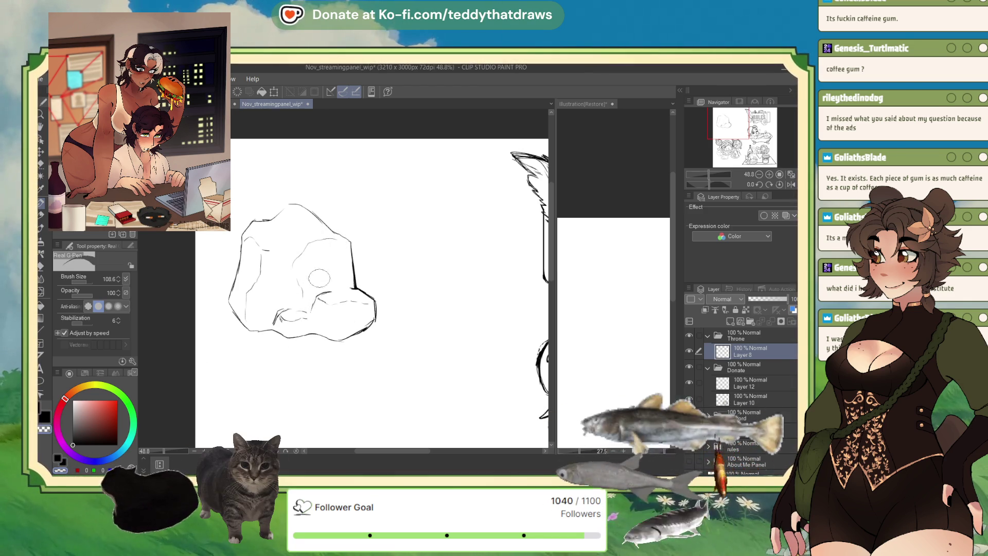
{"action": "key", "text": "c"}
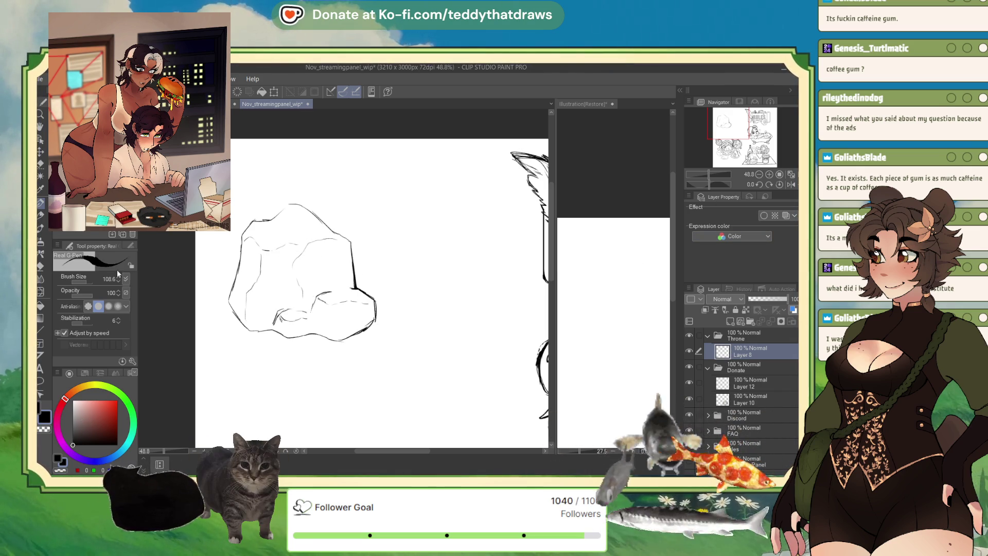
{"action": "left_click", "coordinate": [42, 165]}
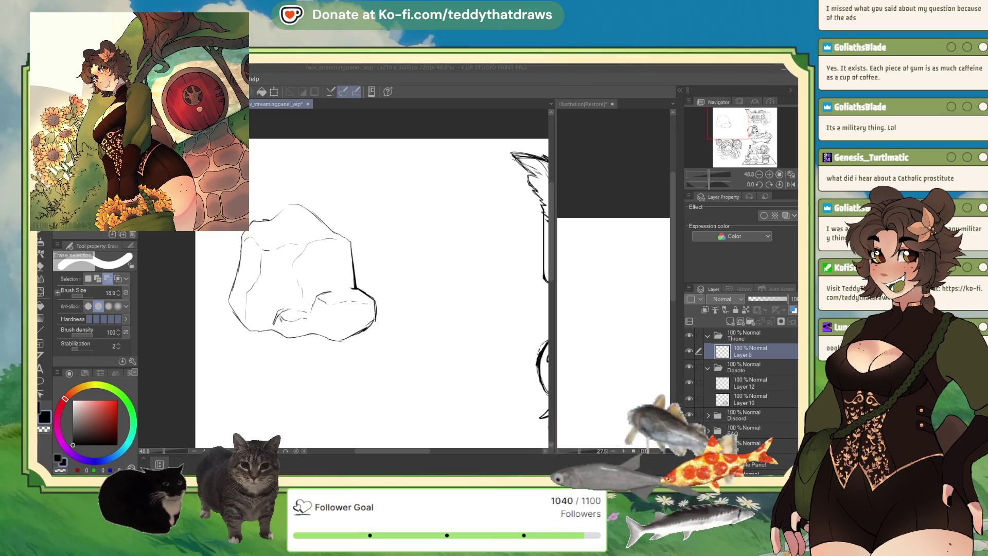
Zoom out and back in to view the rock sketch up close
{"action": "scroll", "coordinate": [285, 254], "scroll_direction": "down", "scroll_amount": 5}
{"action": "scroll", "coordinate": [282, 250], "scroll_direction": "up", "scroll_amount": 5}
Lasso the rock's top, shift it down with Scale/Rotate, deselect, and return to the Real G-Pen
{"action": "key", "text": "m"}
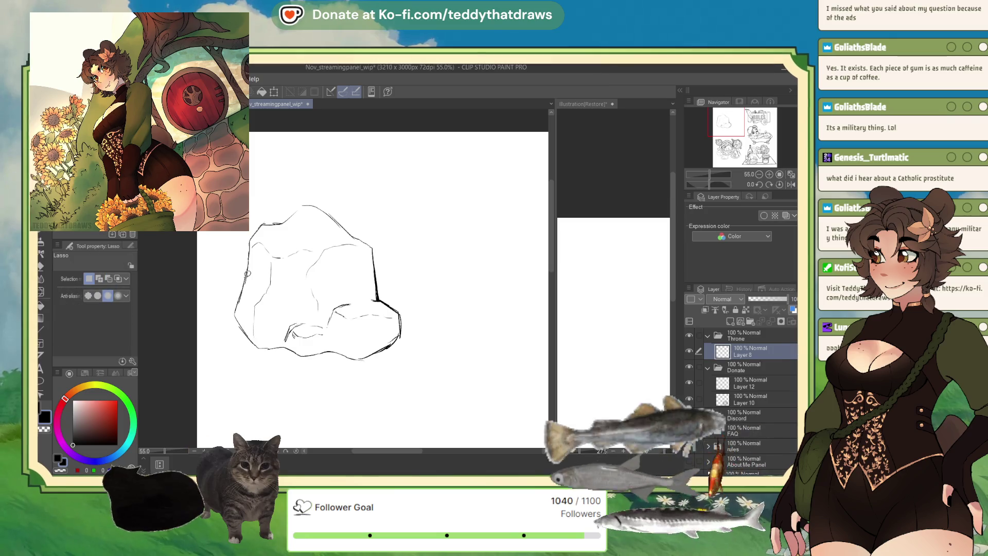
{"action": "mouse_move", "coordinate": [404, 271]}
{"action": "left_mouse_down"}
{"action": "mouse_move", "coordinate": [384, 194]}
{"action": "mouse_move", "coordinate": [230, 283]}
{"action": "left_mouse_up"}
{"action": "left_click", "coordinate": [359, 302]}
{"action": "left_click_drag", "start_coordinate": [359, 284], "coordinate": [354, 302]}
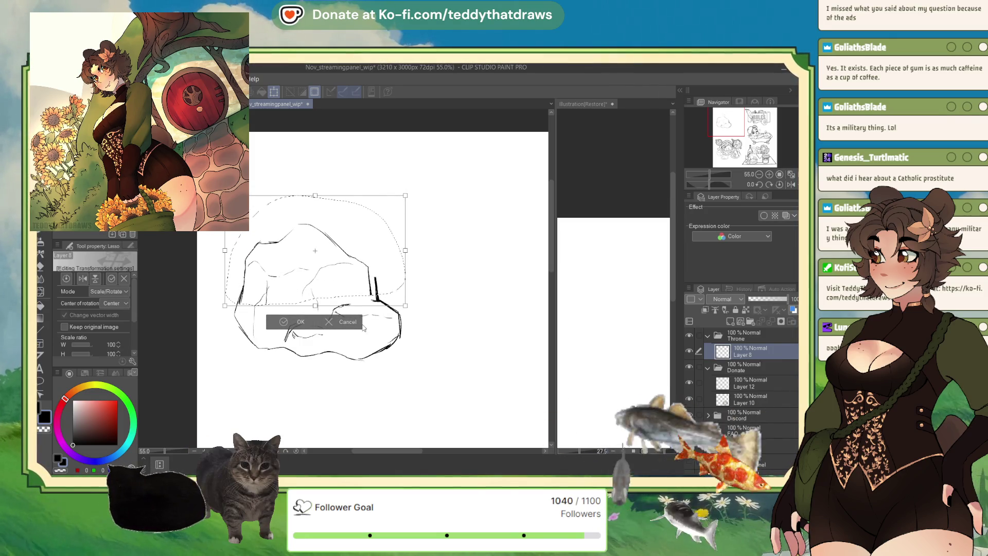
{"action": "left_click", "coordinate": [283, 322]}
{"action": "left_click", "coordinate": [227, 321]}
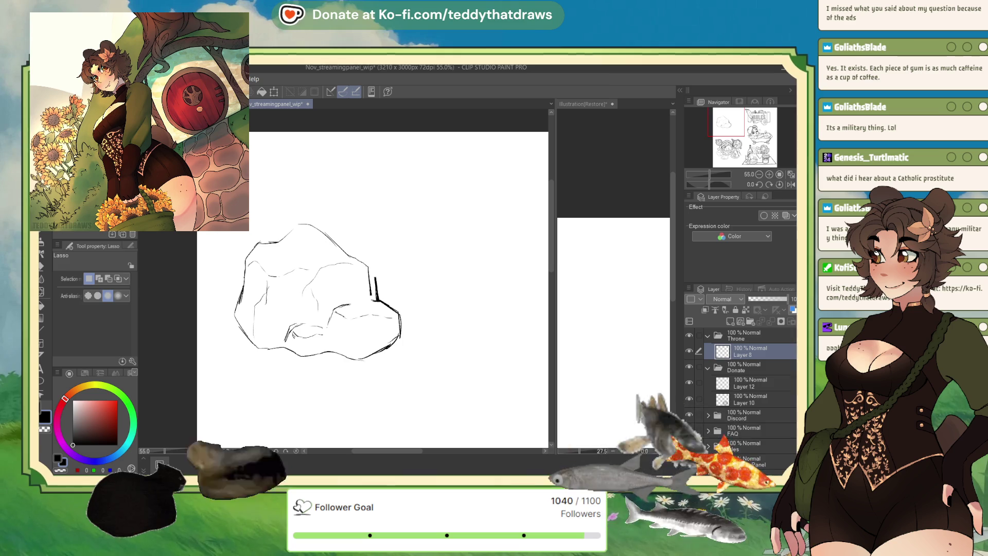
{"action": "key", "text": "p"}
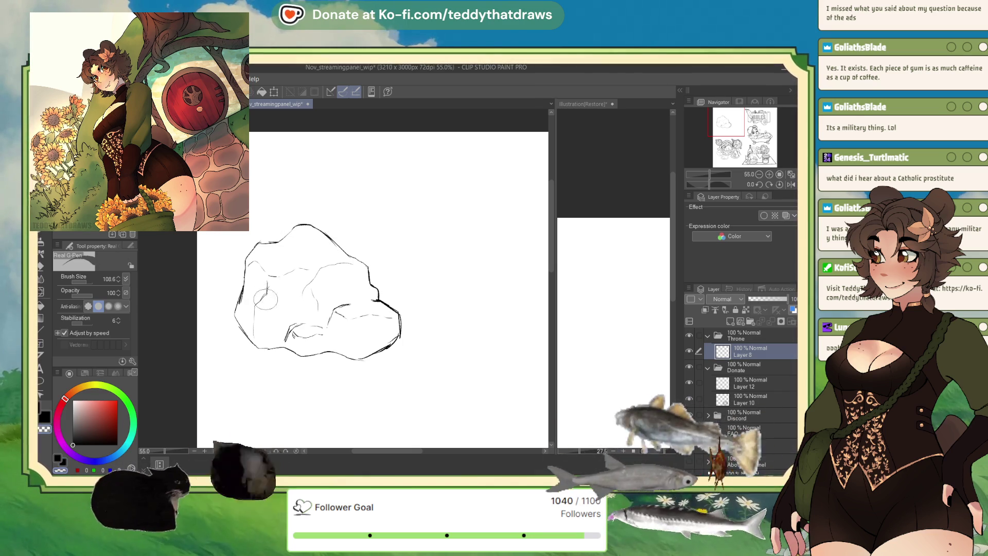
Thicken the rock's left outline, retrace nearby edges, and erase the box's top and right edges
{"action": "left_click_drag", "start_coordinate": [241, 282], "coordinate": [235, 319]}
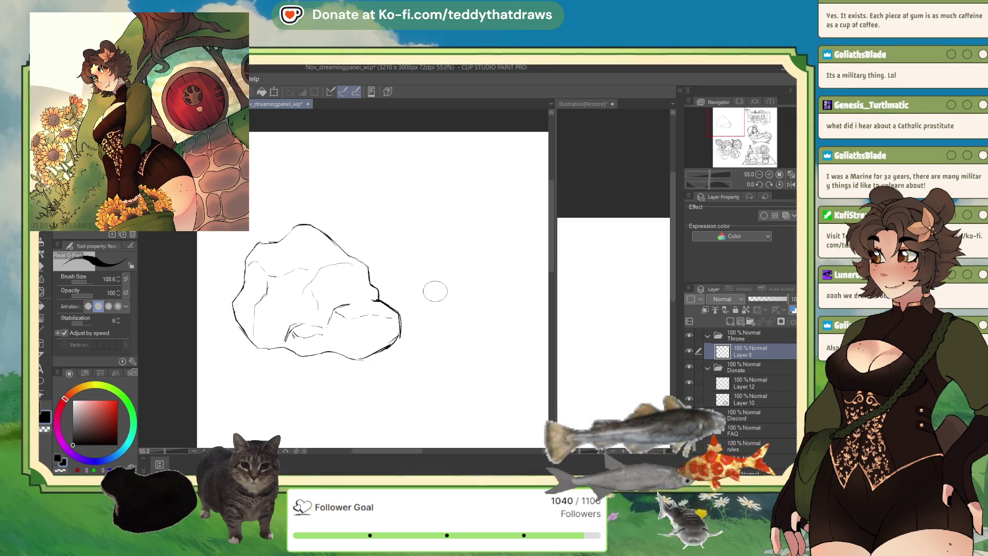
{"action": "key", "text": "ctrl+minus"}
{"action": "key", "text": "ctrl+minus"}
{"action": "key", "text": "ctrl+plus"}
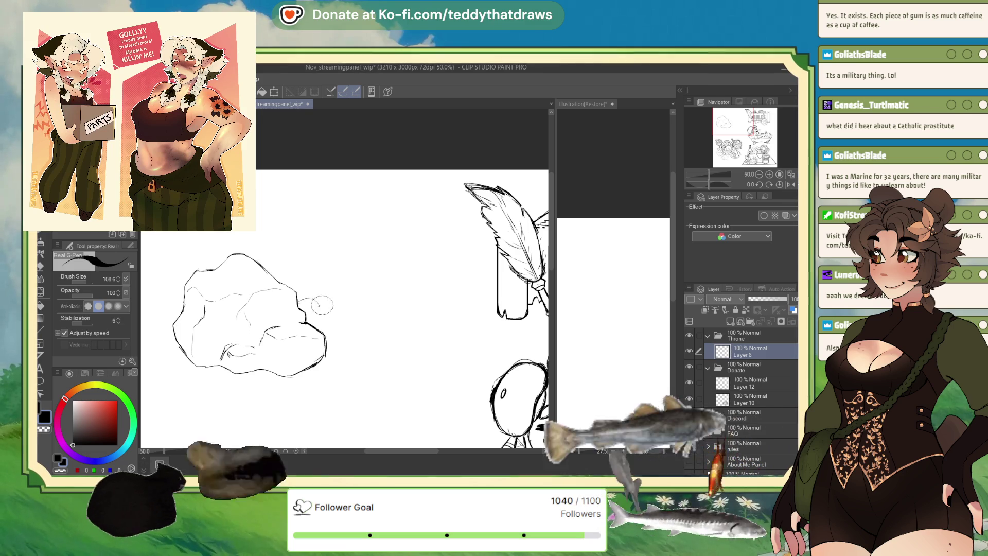
{"action": "mouse_move", "coordinate": [321, 309]}
{"action": "left_mouse_down"}
{"action": "mouse_move", "coordinate": [380, 292]}
{"action": "mouse_move", "coordinate": [390, 348]}
{"action": "mouse_move", "coordinate": [325, 354]}
{"action": "left_mouse_up"}
{"action": "mouse_move", "coordinate": [353, 295]}
{"action": "left_mouse_down"}
{"action": "mouse_move", "coordinate": [379, 292]}
{"action": "mouse_move", "coordinate": [391, 324]}
{"action": "mouse_move", "coordinate": [369, 350]}
{"action": "left_mouse_up"}
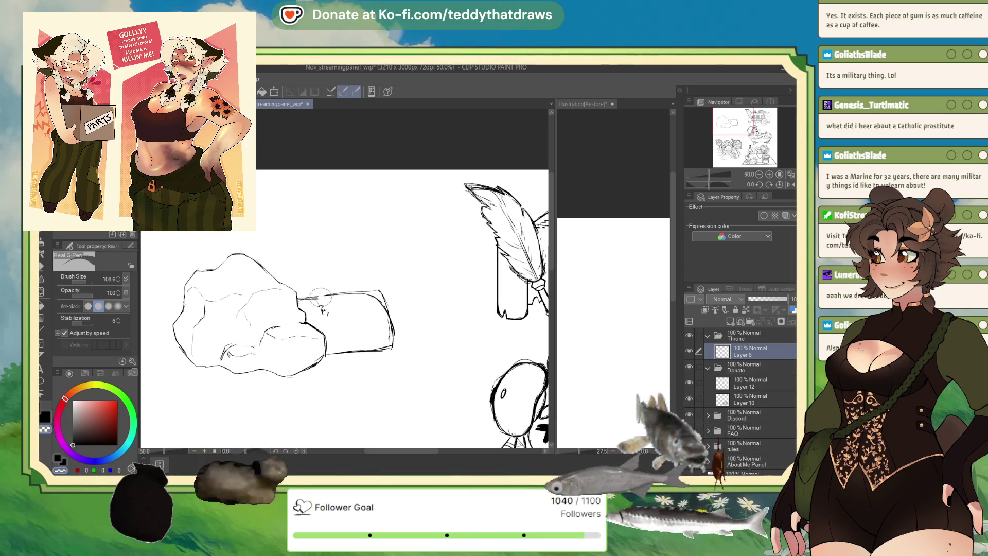
{"action": "mouse_move", "coordinate": [340, 292]}
{"action": "left_mouse_down"}
{"action": "mouse_move", "coordinate": [380, 295]}
{"action": "mouse_move", "coordinate": [389, 346]}
{"action": "mouse_move", "coordinate": [329, 354]}
{"action": "left_mouse_up"}
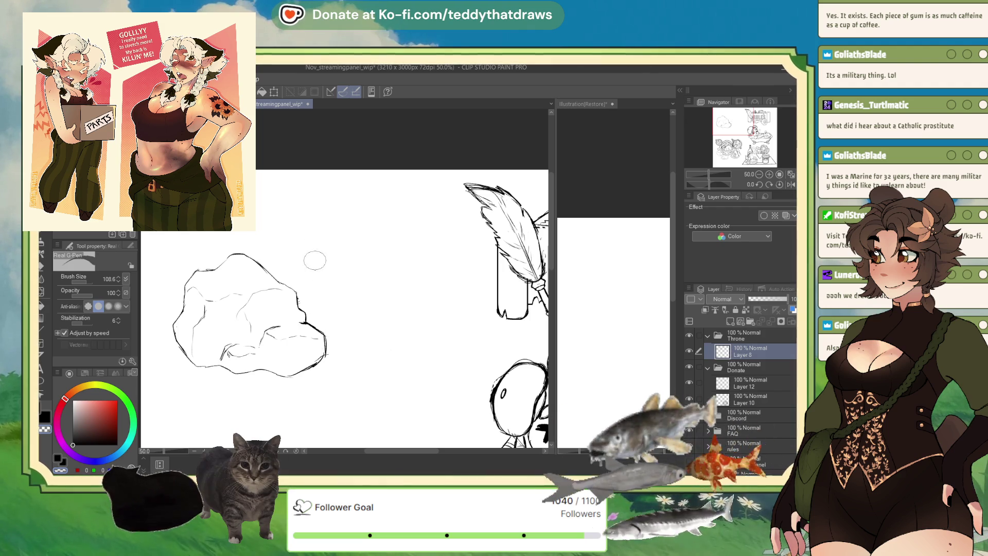
Move the rock sketch slightly lower with Ctrl+T, then undo a test line above it
{"action": "key", "text": "ctrl+t"}
{"action": "left_click_drag", "start_coordinate": [319, 288], "coordinate": [319, 319]}
{"action": "key", "text": "Return"}
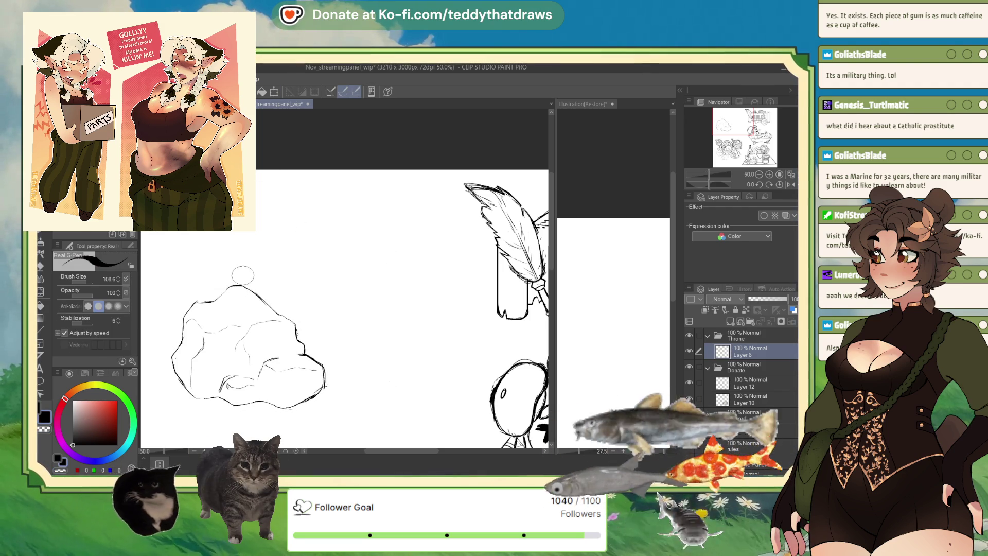
{"action": "mouse_move", "coordinate": [243, 287]}
{"action": "left_mouse_down"}
{"action": "mouse_move", "coordinate": [257, 229]}
{"action": "mouse_move", "coordinate": [242, 279]}
{"action": "left_mouse_up"}
{"action": "left_click_drag", "start_coordinate": [261, 225], "coordinate": [266, 236]}
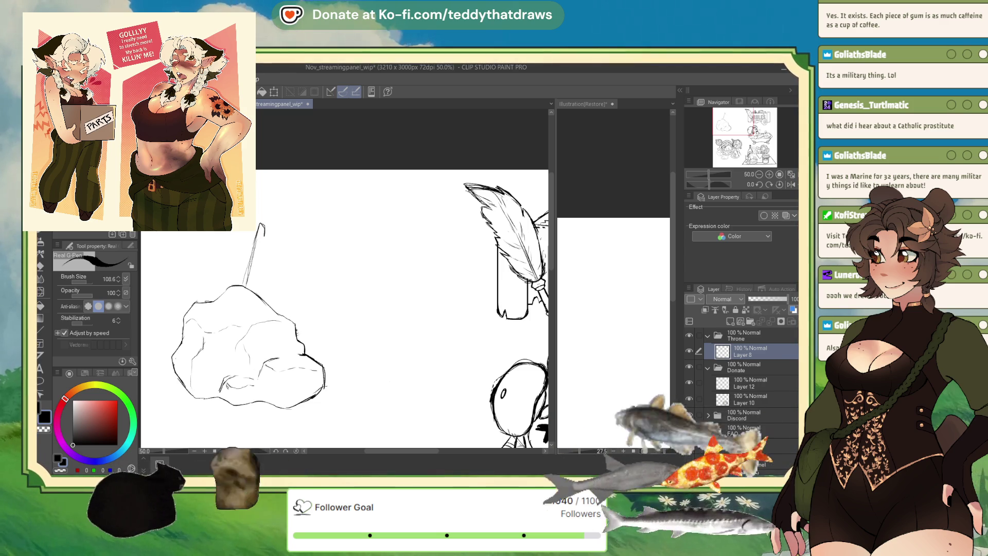
{"action": "key", "text": "ctrl+z"}
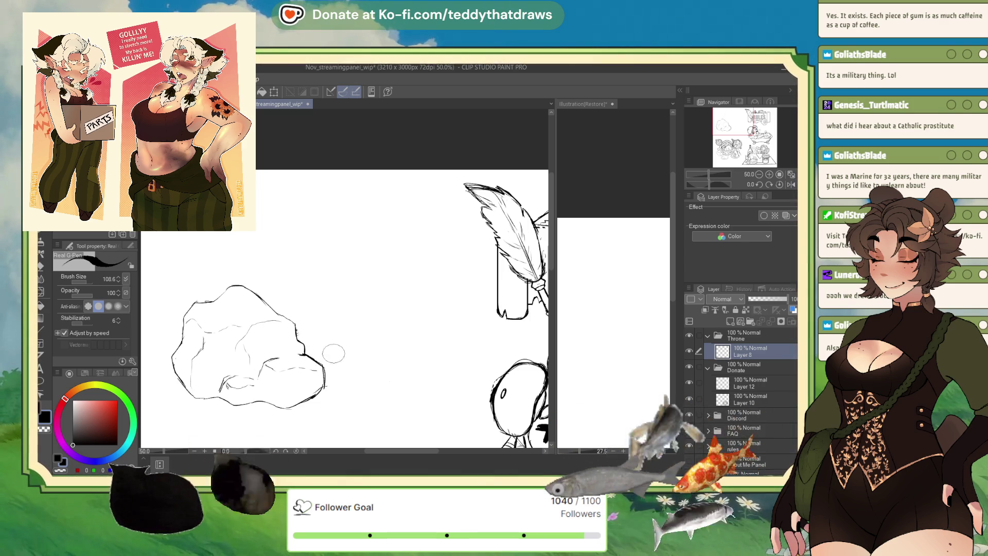
{"action": "left_click", "coordinate": [274, 93]}
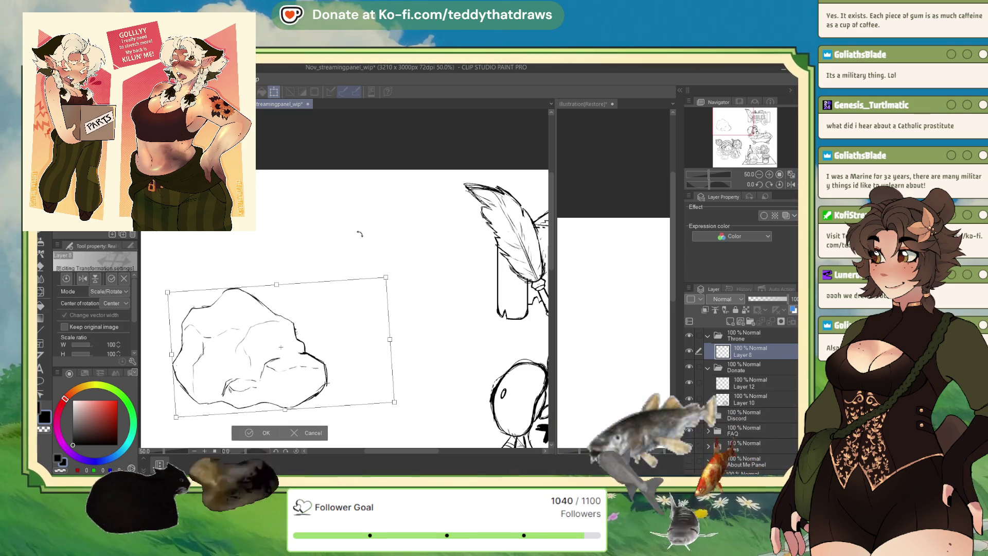
Rotate and scale the rock, then sketch a curved stone slab outline in front of it
{"action": "mouse_move", "coordinate": [381, 249]}
{"action": "left_mouse_down"}
{"action": "mouse_move", "coordinate": [339, 331]}
{"action": "mouse_move", "coordinate": [216, 355]}
{"action": "mouse_move", "coordinate": [221, 340]}
{"action": "mouse_move", "coordinate": [267, 350]}
{"action": "mouse_move", "coordinate": [291, 383]}
{"action": "left_mouse_up"}
{"action": "key", "text": "p"}
{"action": "mouse_move", "coordinate": [232, 345]}
{"action": "left_mouse_down"}
{"action": "mouse_move", "coordinate": [219, 376]}
{"action": "mouse_move", "coordinate": [285, 394]}
{"action": "left_mouse_up"}
{"action": "mouse_move", "coordinate": [228, 351]}
{"action": "left_mouse_down"}
{"action": "mouse_move", "coordinate": [329, 324]}
{"action": "mouse_move", "coordinate": [355, 342]}
{"action": "mouse_move", "coordinate": [366, 376]}
{"action": "mouse_move", "coordinate": [289, 394]}
{"action": "mouse_move", "coordinate": [367, 376]}
{"action": "left_mouse_up"}
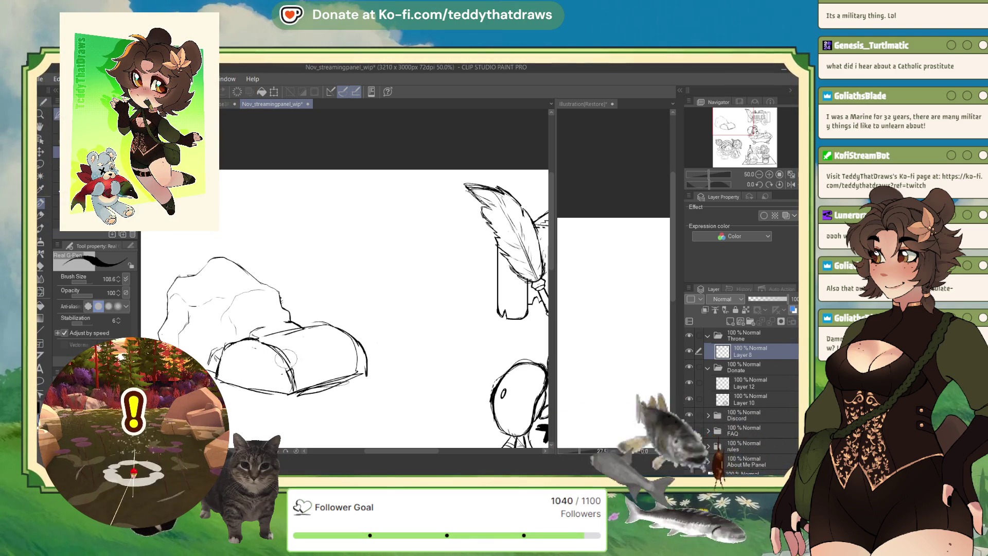
With the Real G-Pen, retrace the slab's left edge, top arc and lower-left corner, then hatch its lower end
{"action": "left_click_drag", "start_coordinate": [709, 183], "coordinate": [620, 211]}
{"action": "left_click_drag", "start_coordinate": [360, 322], "coordinate": [306, 388]}
{"action": "mouse_move", "coordinate": [345, 350]}
{"action": "left_mouse_down"}
{"action": "mouse_move", "coordinate": [309, 399]}
{"action": "mouse_move", "coordinate": [384, 309]}
{"action": "mouse_move", "coordinate": [427, 332]}
{"action": "mouse_move", "coordinate": [409, 360]}
{"action": "left_mouse_up"}
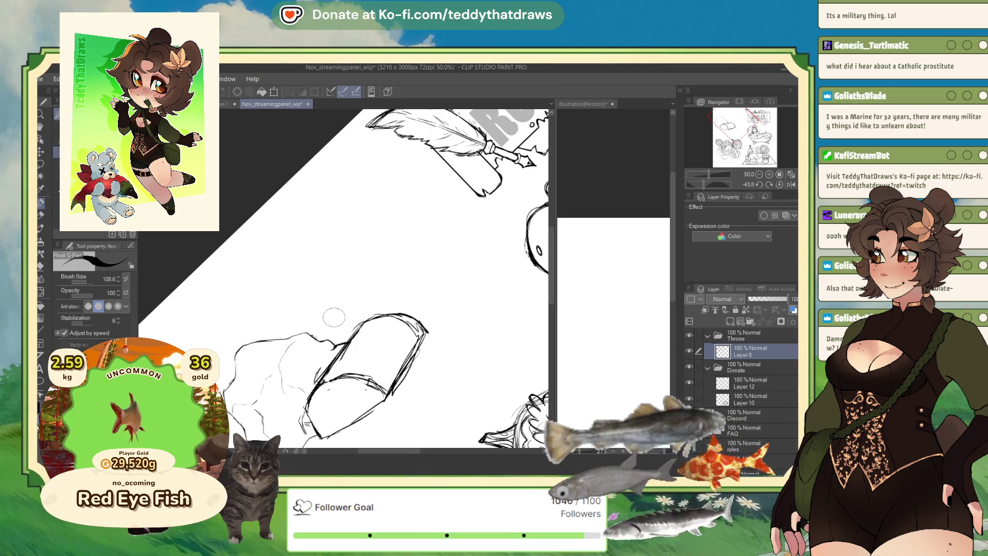
{"action": "left_click_drag", "start_coordinate": [339, 380], "coordinate": [319, 386]}
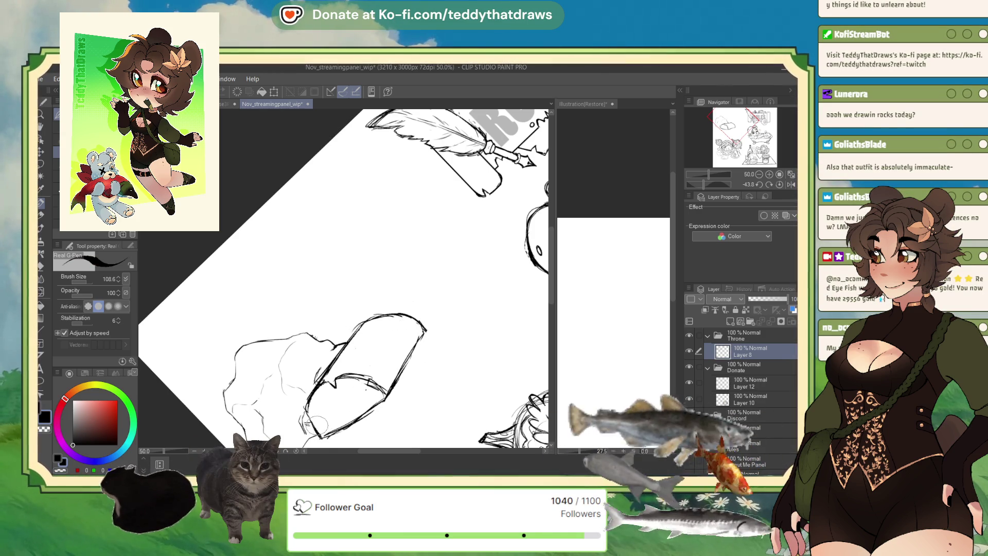
{"action": "left_click_drag", "start_coordinate": [325, 412], "coordinate": [334, 402]}
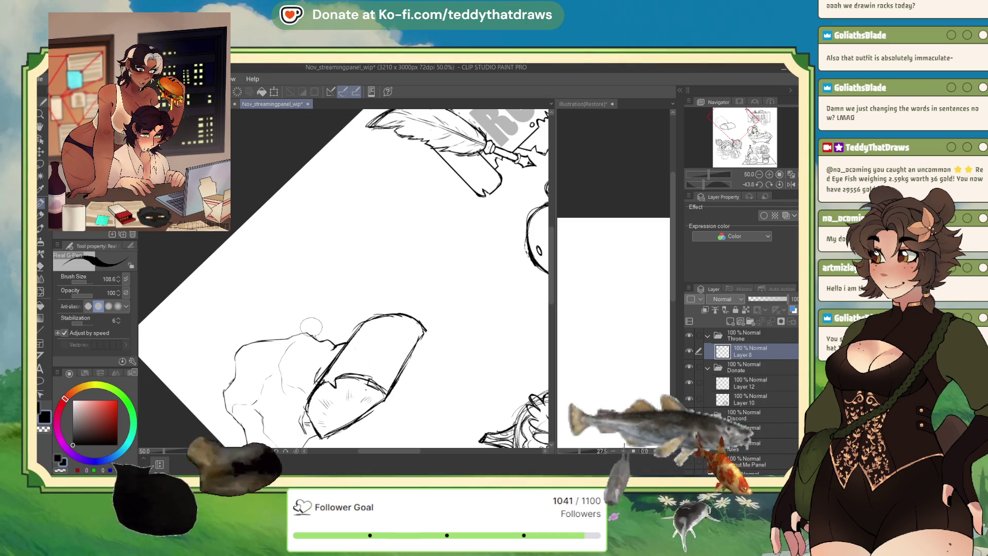
{"action": "left_click", "coordinate": [779, 184]}
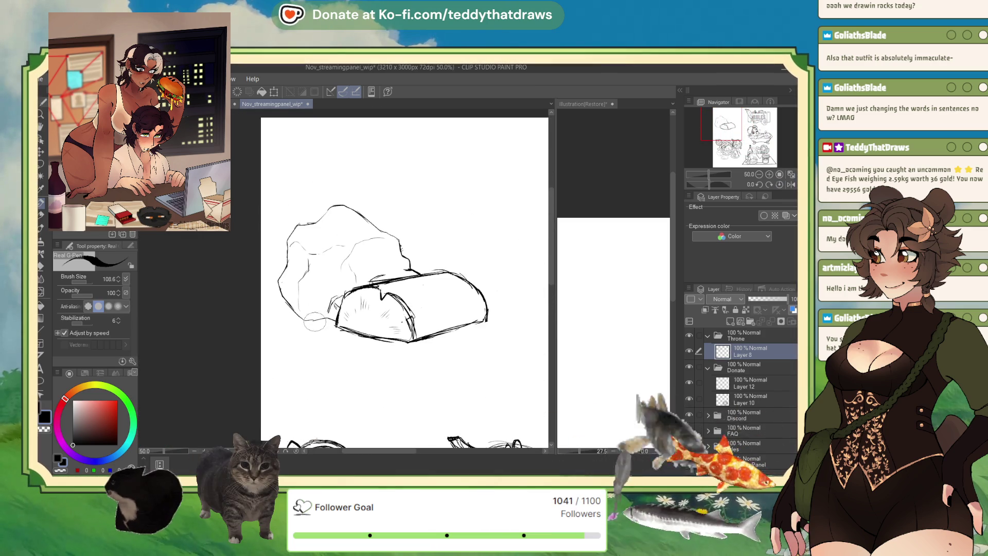
{"action": "key", "text": "Delete"}
{"action": "scroll", "coordinate": [333, 312], "scroll_direction": "down", "scroll_amount": 1}
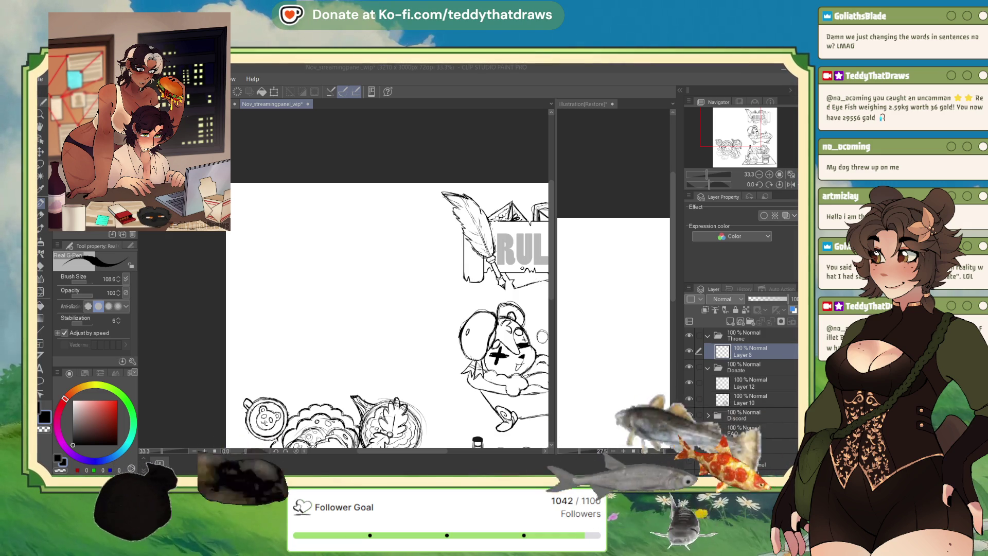
{"action": "left_click", "coordinate": [263, 216]}
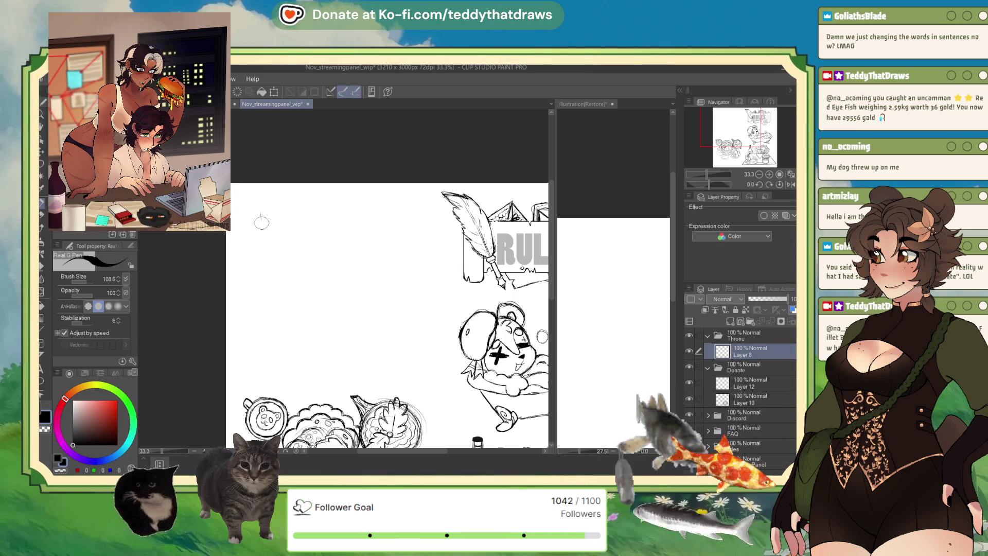
{"action": "left_click_drag", "start_coordinate": [261, 226], "coordinate": [262, 248]}
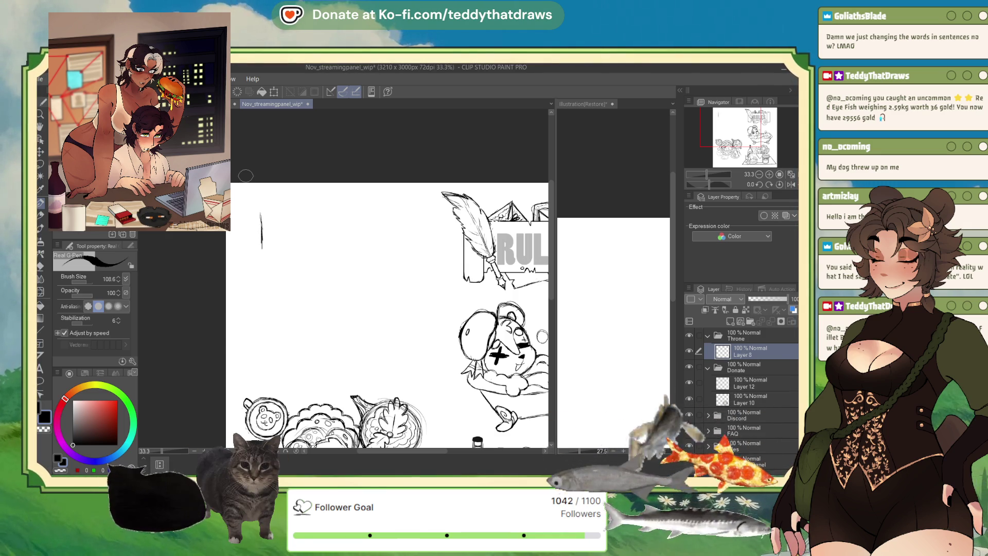
{"action": "key", "text": "ctrl+z"}
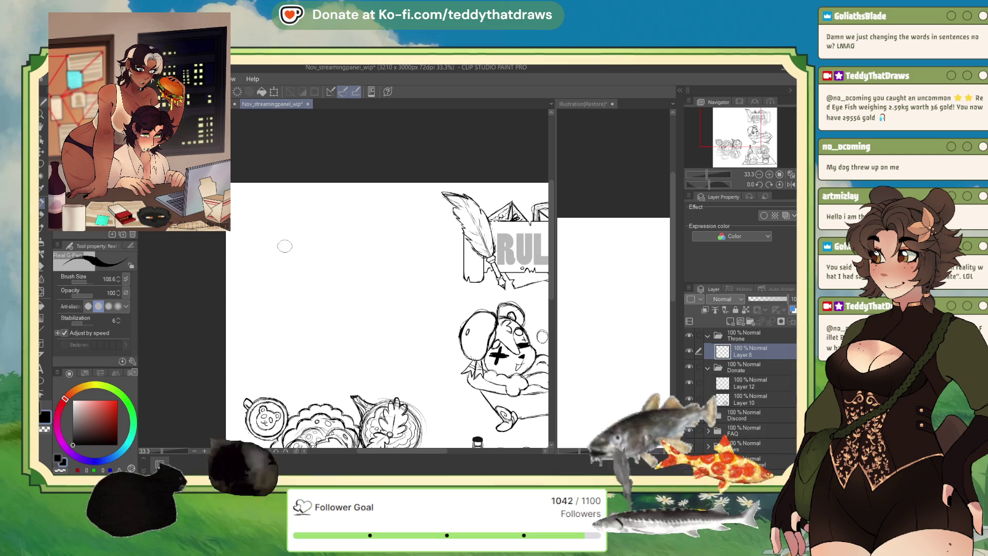
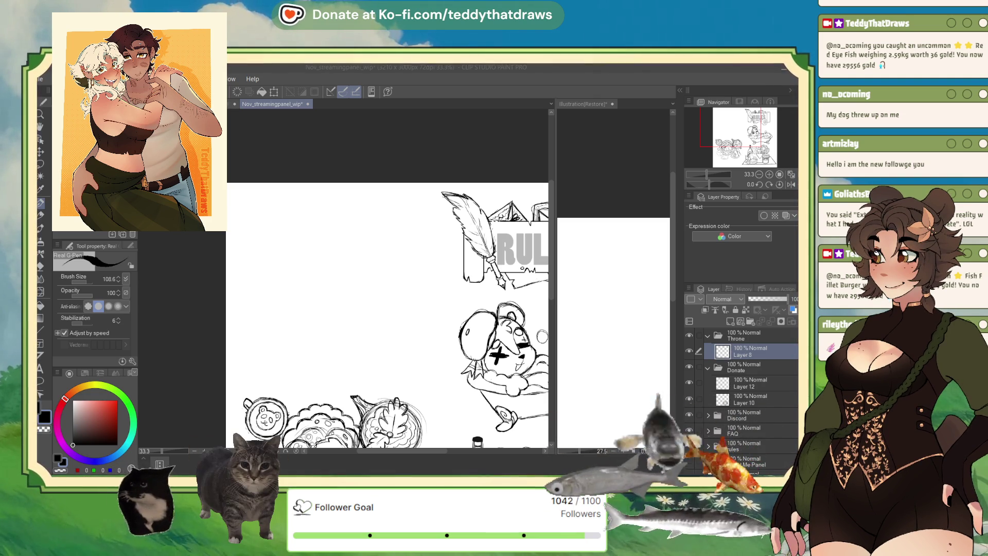
Sketch the book's diagonal edge, nudge it right, close the bottom, and double the left edge
{"action": "key", "text": "alt+Tab"}
{"action": "mouse_move", "coordinate": [281, 234]}
{"action": "left_mouse_down"}
{"action": "mouse_move", "coordinate": [315, 282]}
{"action": "mouse_move", "coordinate": [325, 259]}
{"action": "mouse_move", "coordinate": [260, 228]}
{"action": "mouse_move", "coordinate": [244, 243]}
{"action": "mouse_move", "coordinate": [273, 294]}
{"action": "left_mouse_up"}
{"action": "left_click", "coordinate": [275, 92]}
{"action": "left_click", "coordinate": [284, 300]}
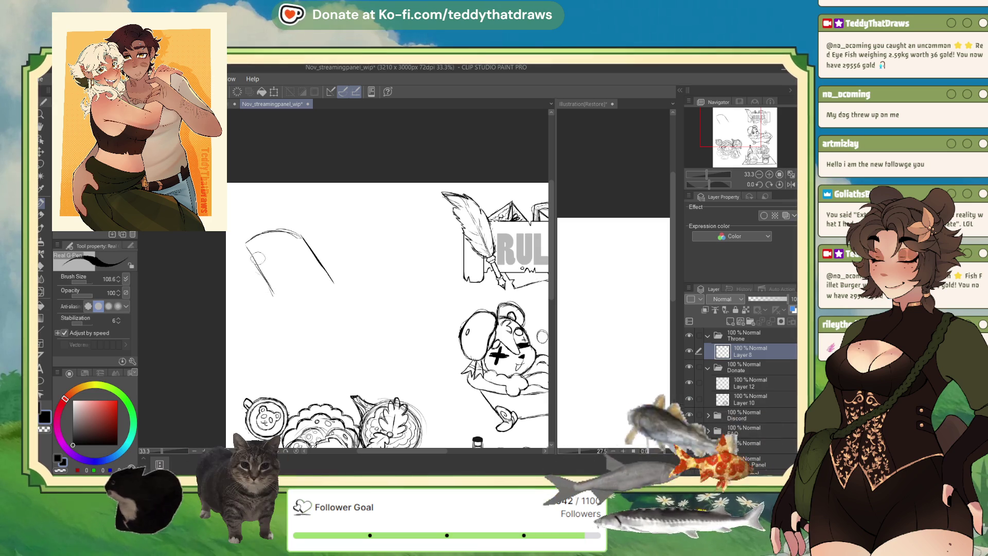
{"action": "left_click_drag", "start_coordinate": [332, 283], "coordinate": [274, 301]}
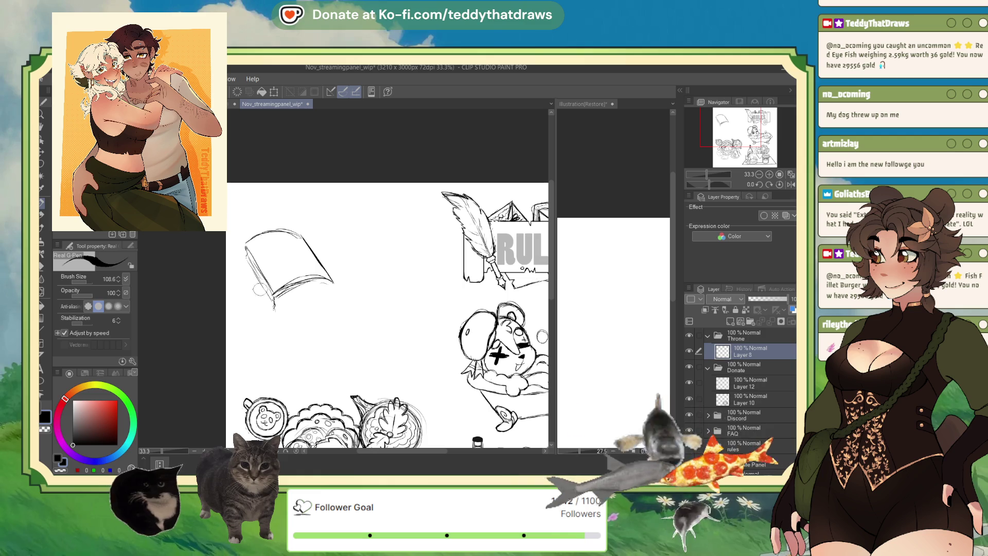
{"action": "left_click_drag", "start_coordinate": [244, 263], "coordinate": [273, 308]}
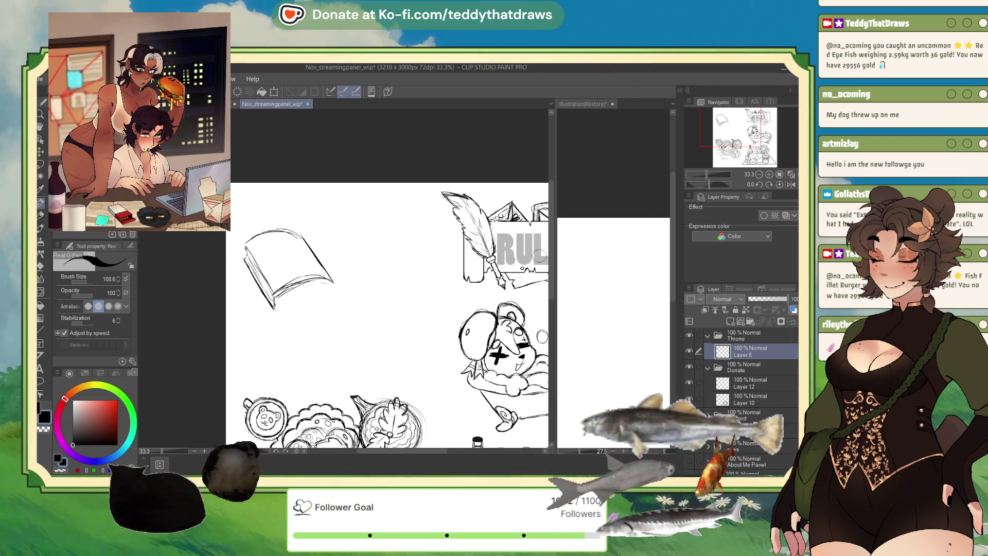
With the view flipped and steeply tilted, ink the book's lower-right edge, then reset rotation
{"action": "left_click", "coordinate": [791, 184]}
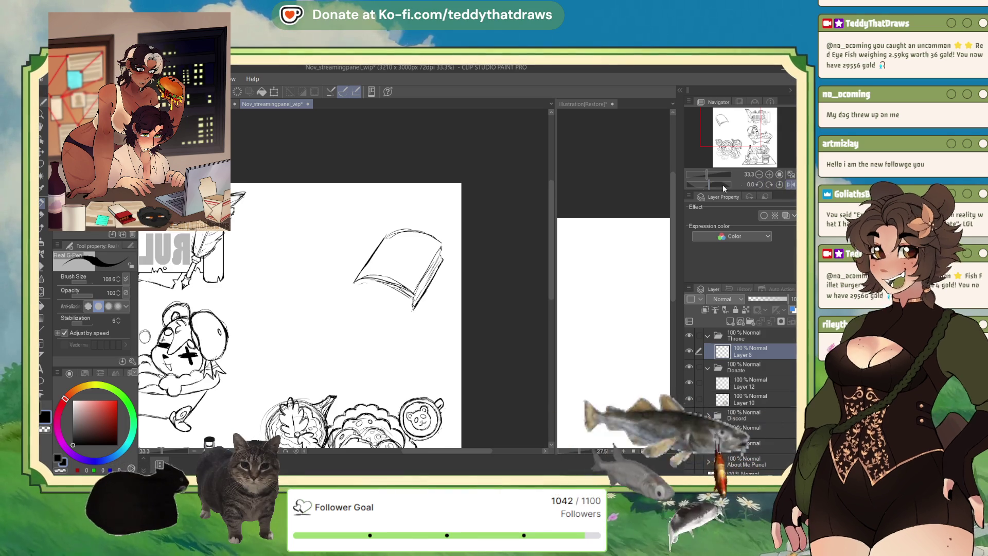
{"action": "left_click_drag", "start_coordinate": [710, 185], "coordinate": [697, 186]}
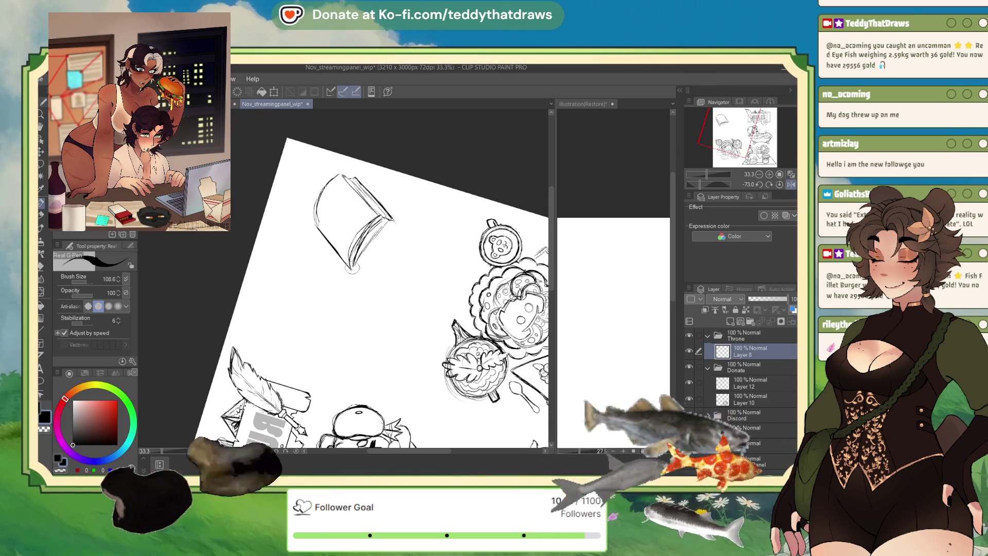
{"action": "left_click_drag", "start_coordinate": [392, 220], "coordinate": [357, 267]}
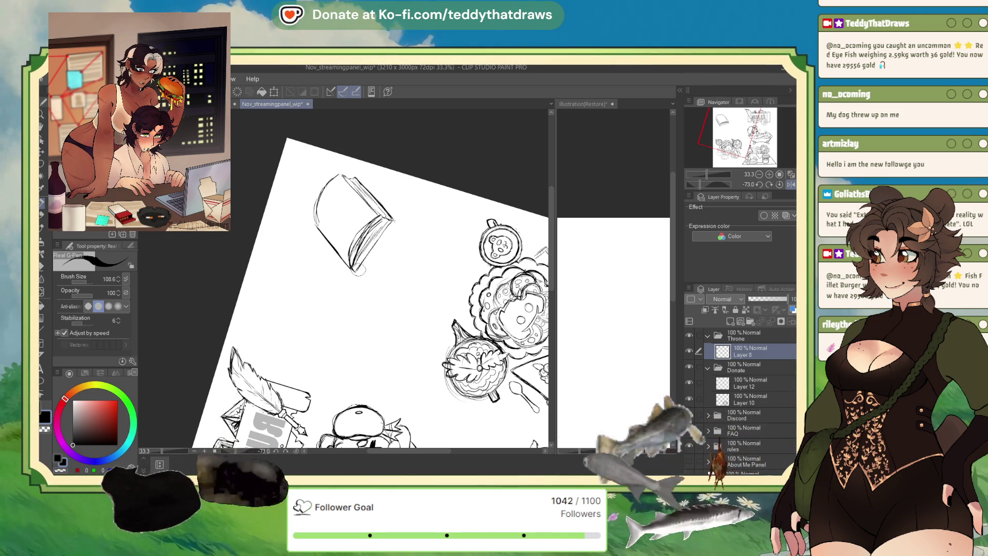
{"action": "left_click", "coordinate": [780, 185]}
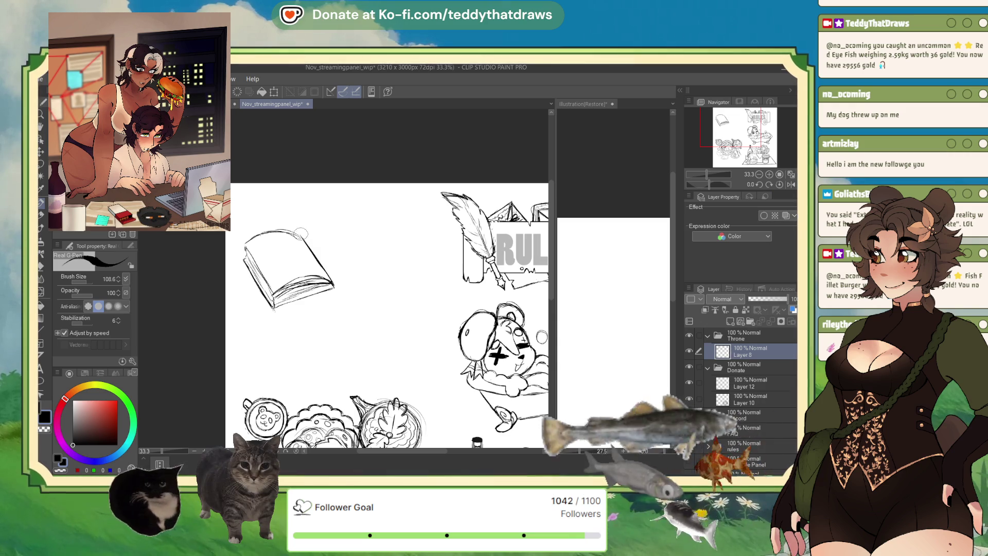
Draw the raised right page's top and right edges and corner, retracing the right edge
{"action": "left_click_drag", "start_coordinate": [300, 236], "coordinate": [303, 222]}
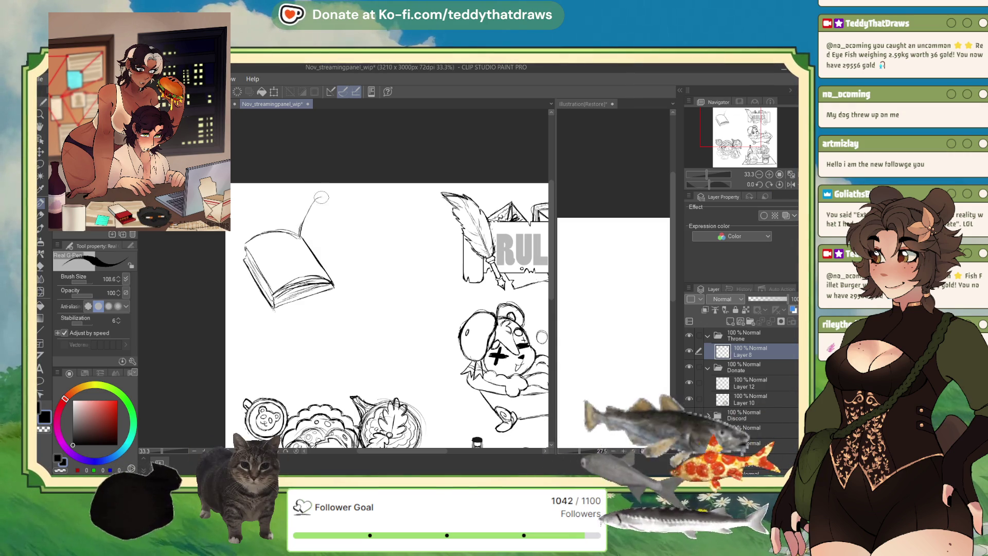
{"action": "left_click_drag", "start_coordinate": [320, 198], "coordinate": [367, 250]}
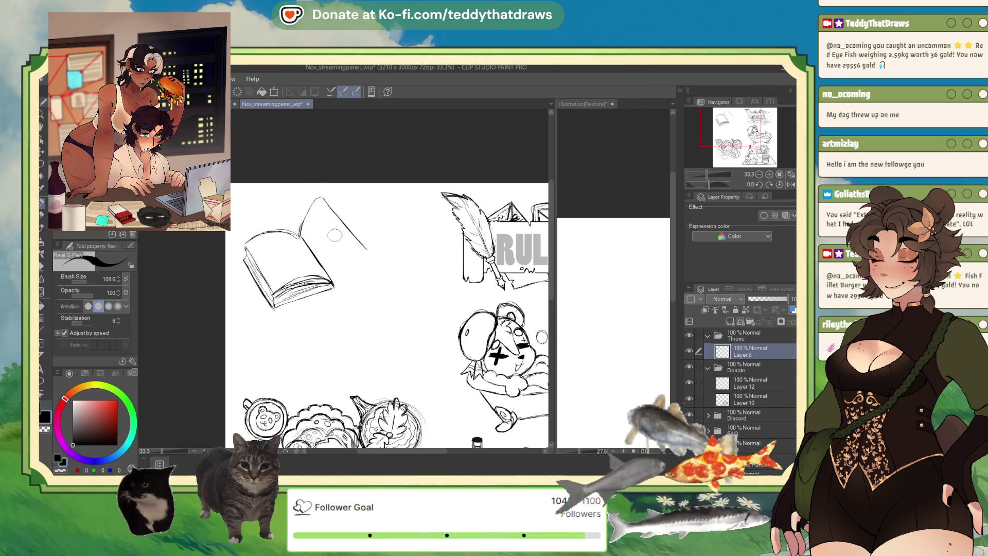
{"action": "left_click_drag", "start_coordinate": [334, 286], "coordinate": [367, 248]}
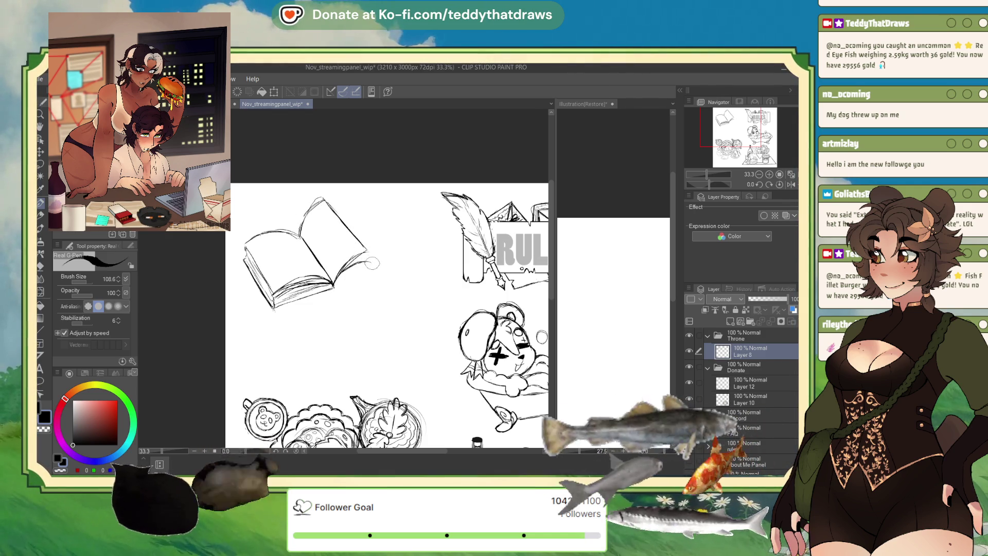
{"action": "mouse_move", "coordinate": [366, 252]}
{"action": "left_mouse_down"}
{"action": "mouse_move", "coordinate": [375, 262]}
{"action": "mouse_move", "coordinate": [356, 261]}
{"action": "left_mouse_up"}
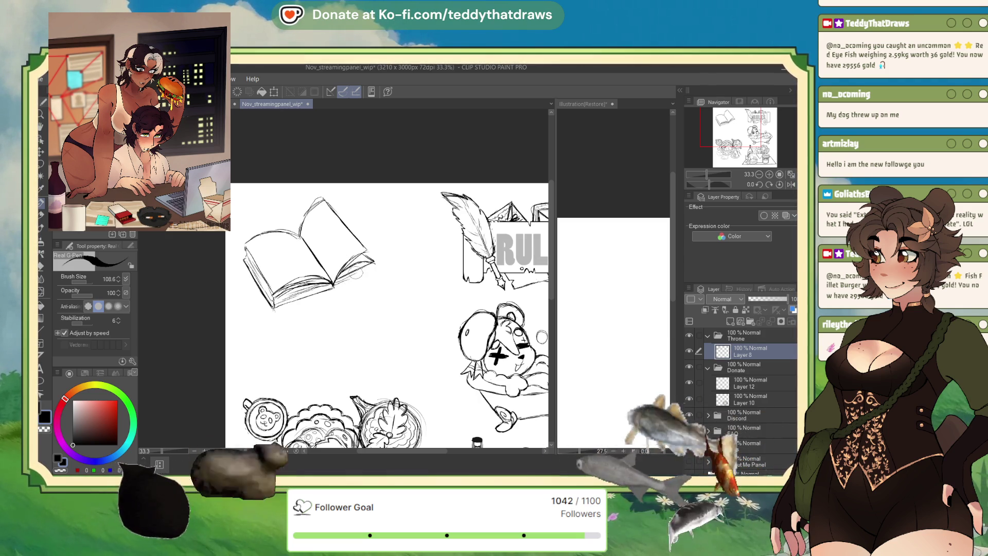
{"action": "left_click_drag", "start_coordinate": [337, 287], "coordinate": [358, 278]}
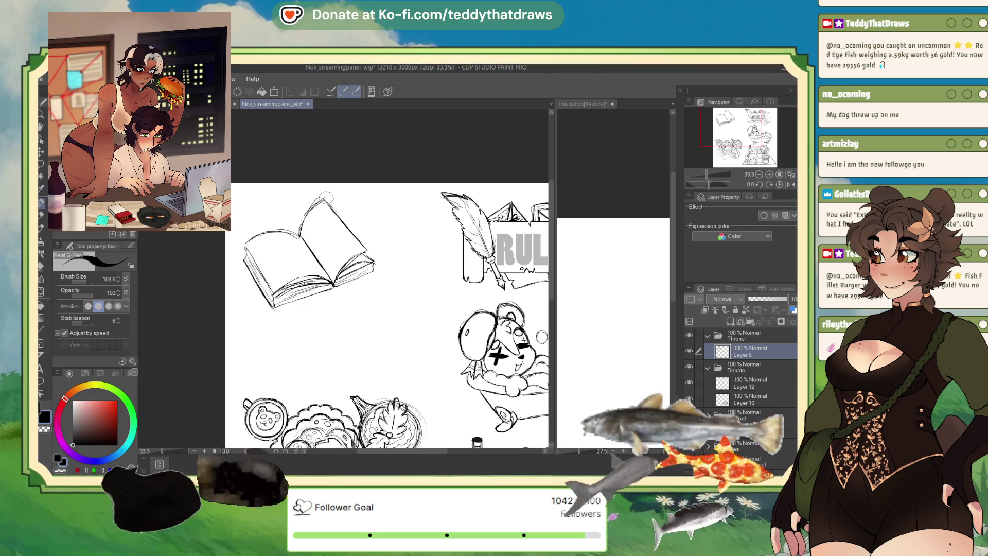
{"action": "left_click_drag", "start_coordinate": [331, 196], "coordinate": [373, 245]}
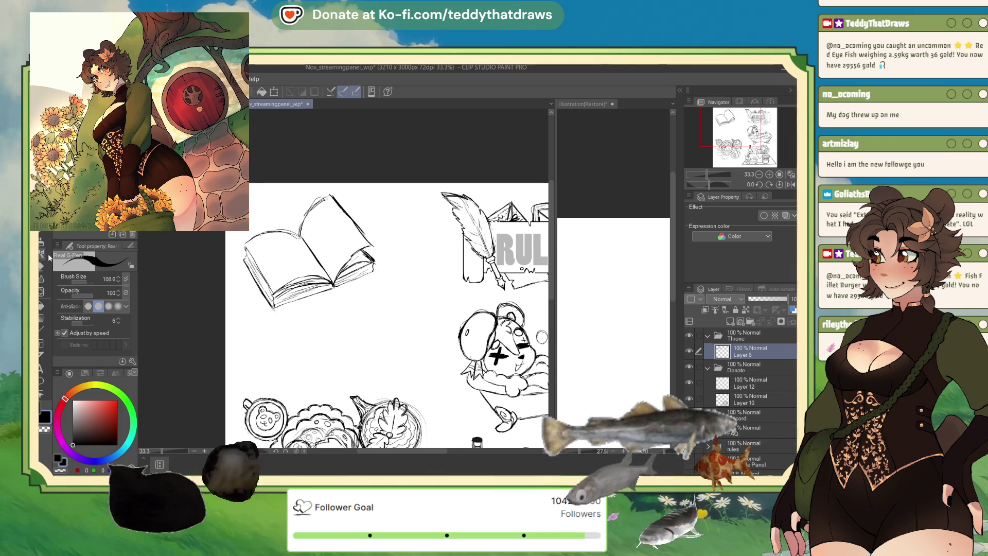
{"action": "left_click", "coordinate": [41, 292]}
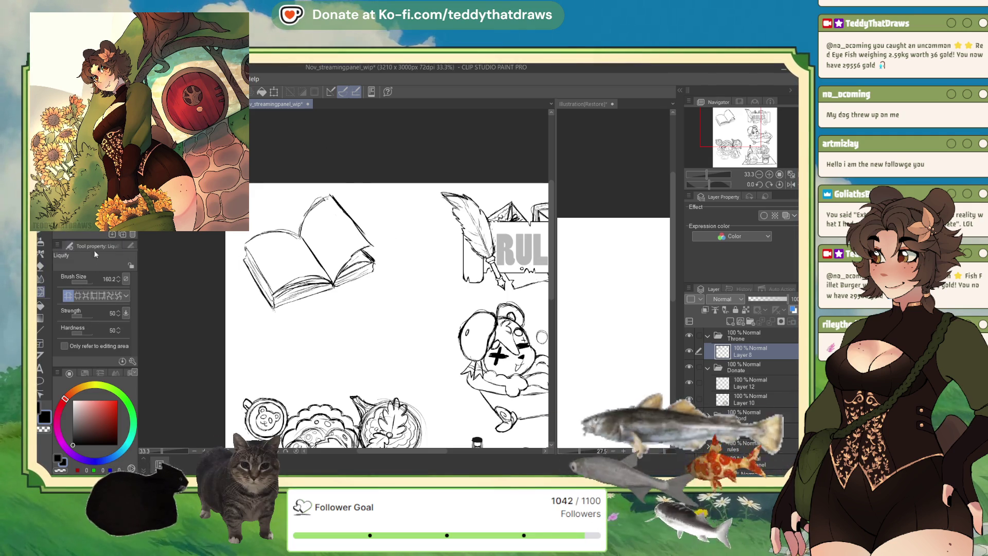
Enlarge the warping brush, return to the ink pen, and undo the last corner stroke
{"action": "left_click", "coordinate": [90, 282]}
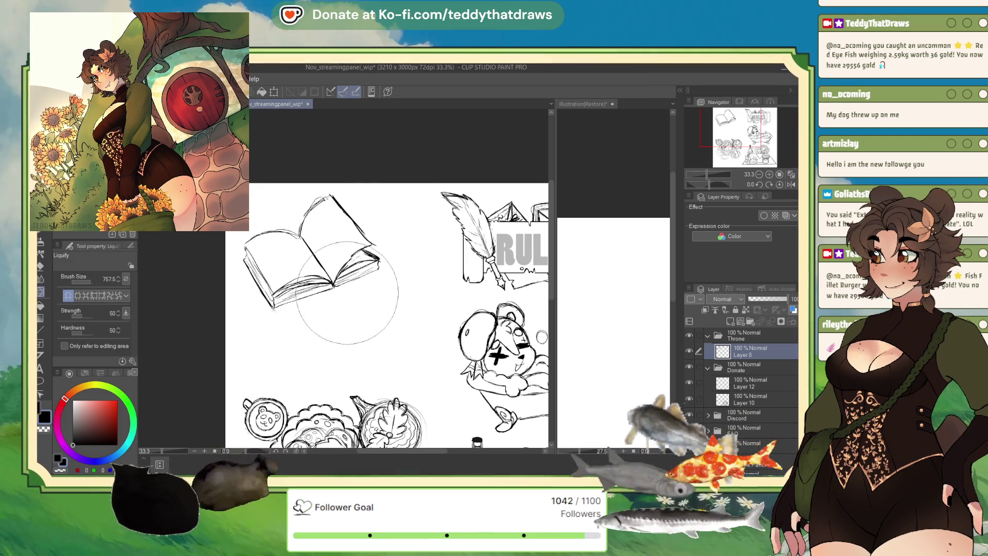
{"action": "key", "text": "p"}
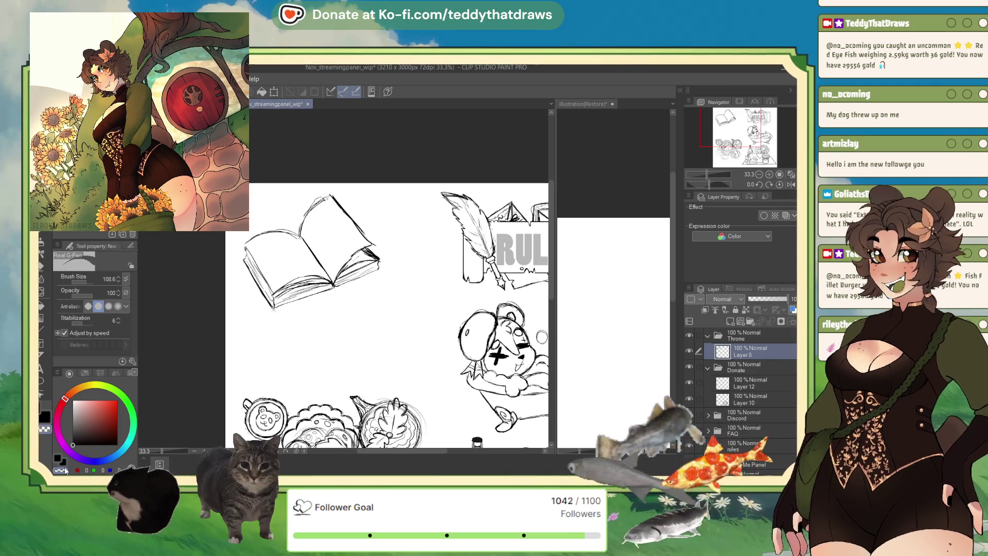
{"action": "key", "text": "ctrl+z"}
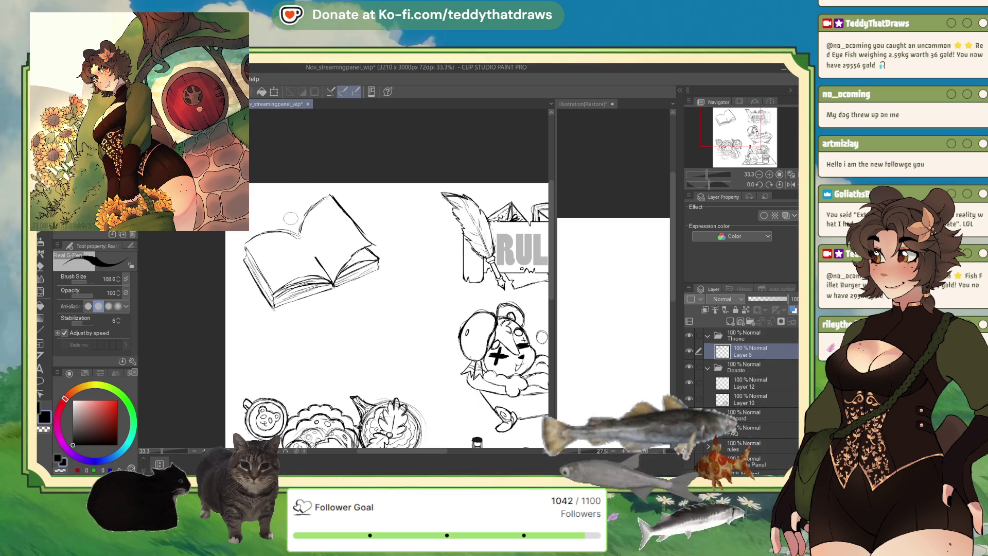
Darken the book's spine and ink the right cover and page corners
{"action": "mouse_move", "coordinate": [301, 226]}
{"action": "left_mouse_down"}
{"action": "mouse_move", "coordinate": [336, 280]}
{"action": "mouse_move", "coordinate": [333, 293]}
{"action": "mouse_move", "coordinate": [338, 282]}
{"action": "left_mouse_up"}
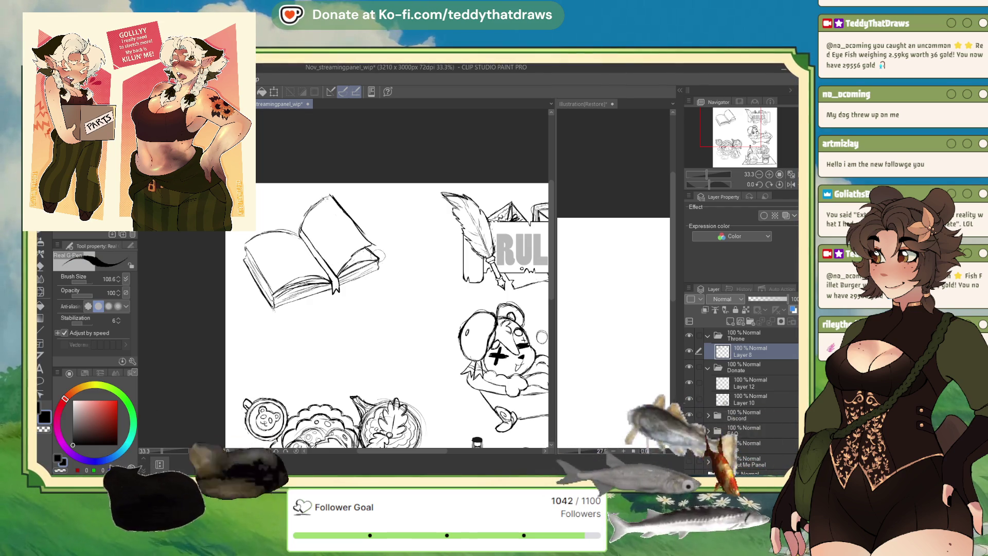
{"action": "mouse_move", "coordinate": [380, 273]}
{"action": "left_mouse_down"}
{"action": "mouse_move", "coordinate": [367, 247]}
{"action": "mouse_move", "coordinate": [379, 255]}
{"action": "left_mouse_up"}
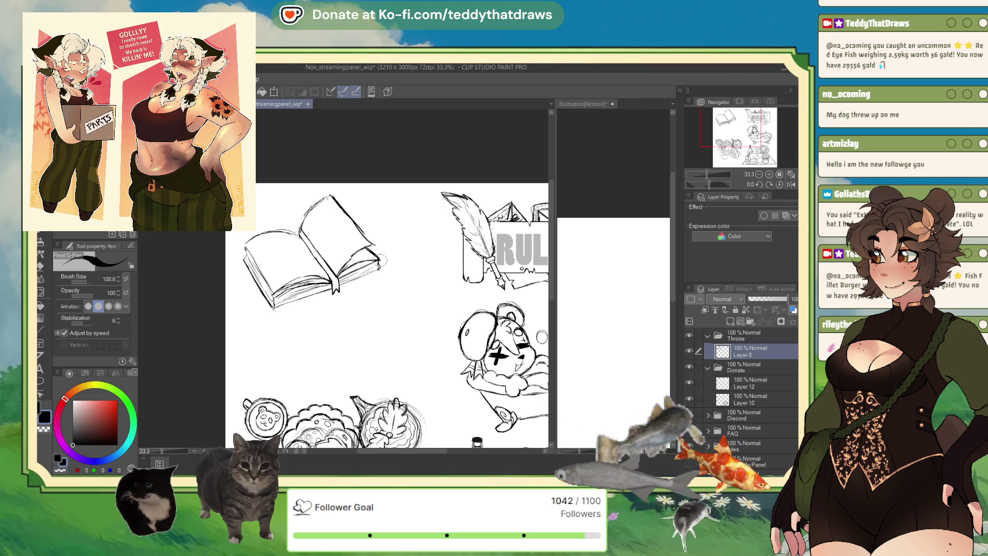
{"action": "left_click_drag", "start_coordinate": [350, 219], "coordinate": [376, 244]}
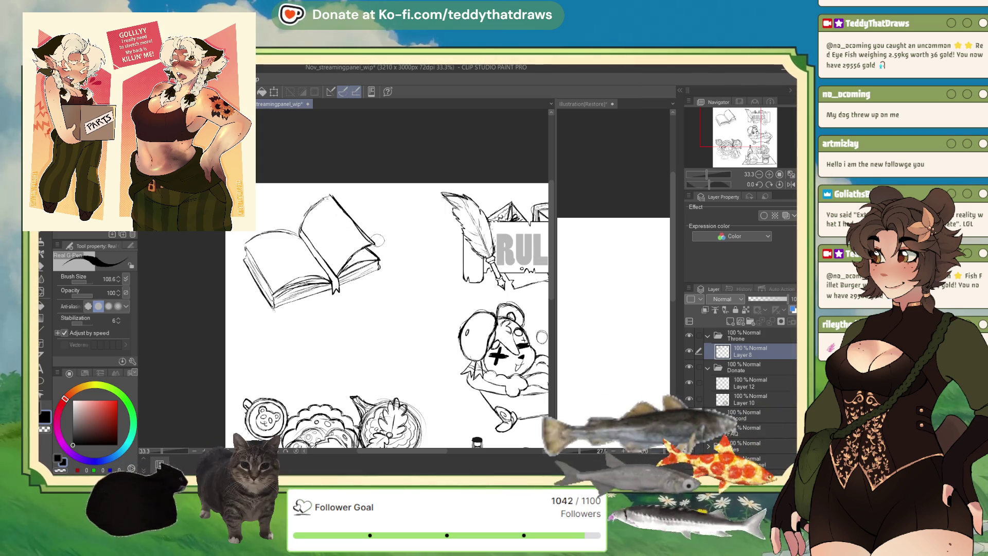
Erase touch-ups with transparent colour, return to black, and mirror the canvas horizontally
{"action": "key", "text": "c"}
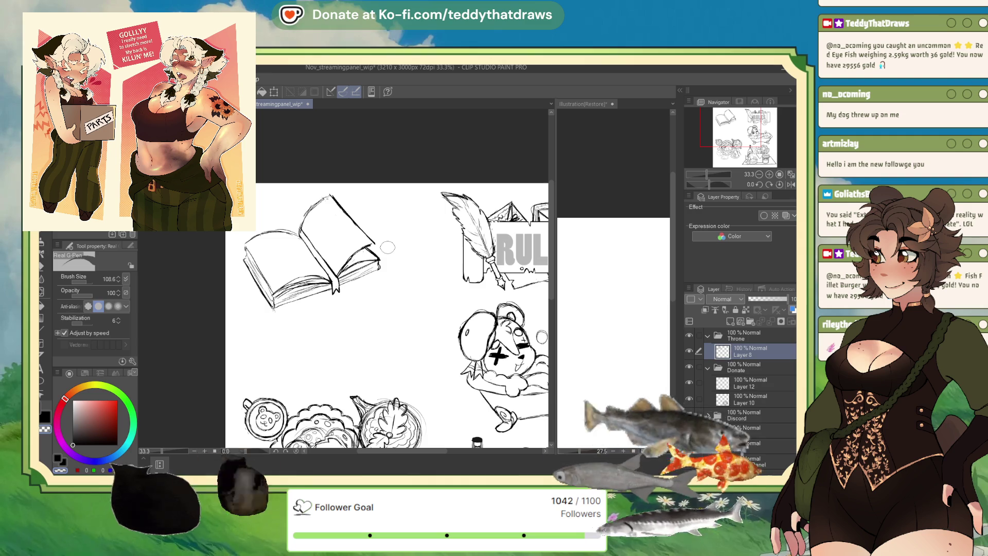
{"action": "key", "text": "c"}
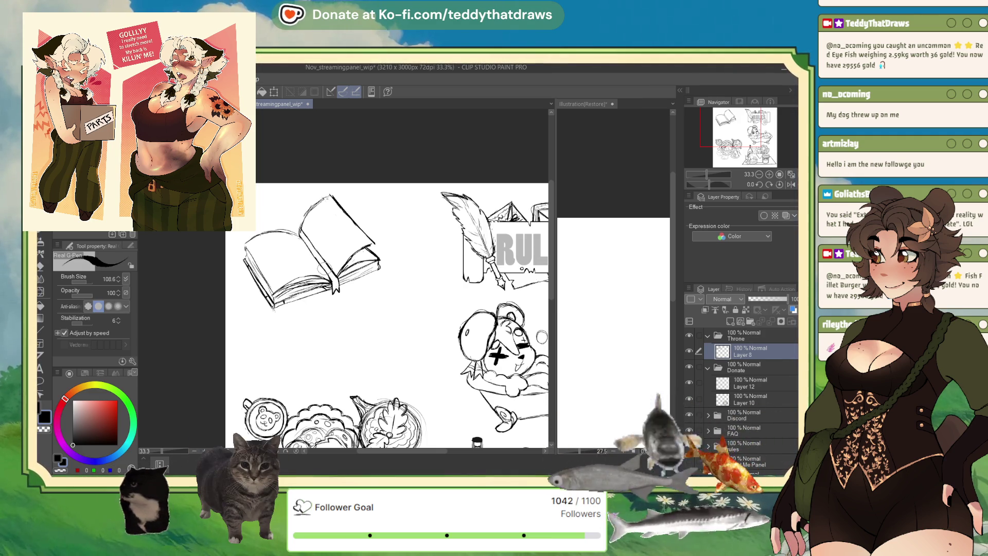
{"action": "left_click", "coordinate": [70, 470]}
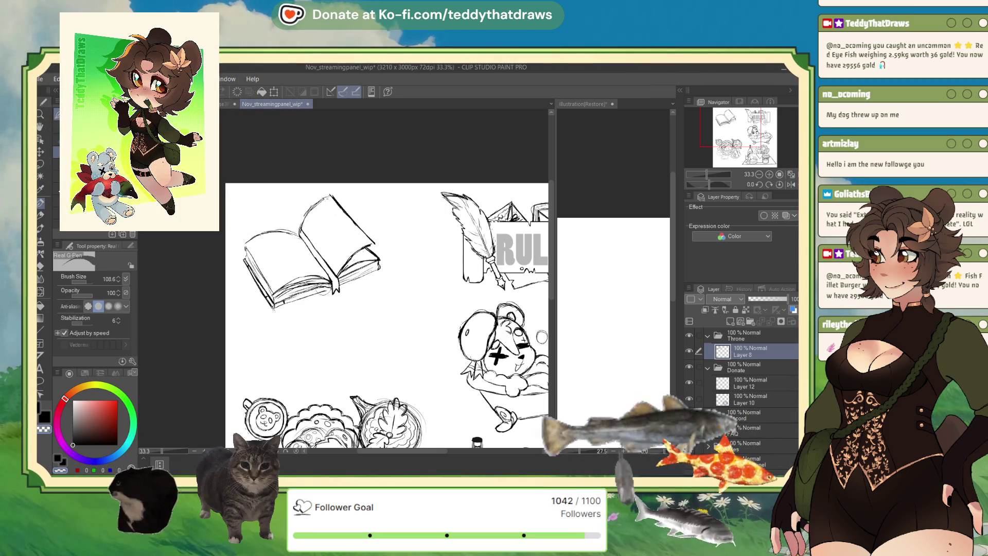
{"action": "key", "text": "c"}
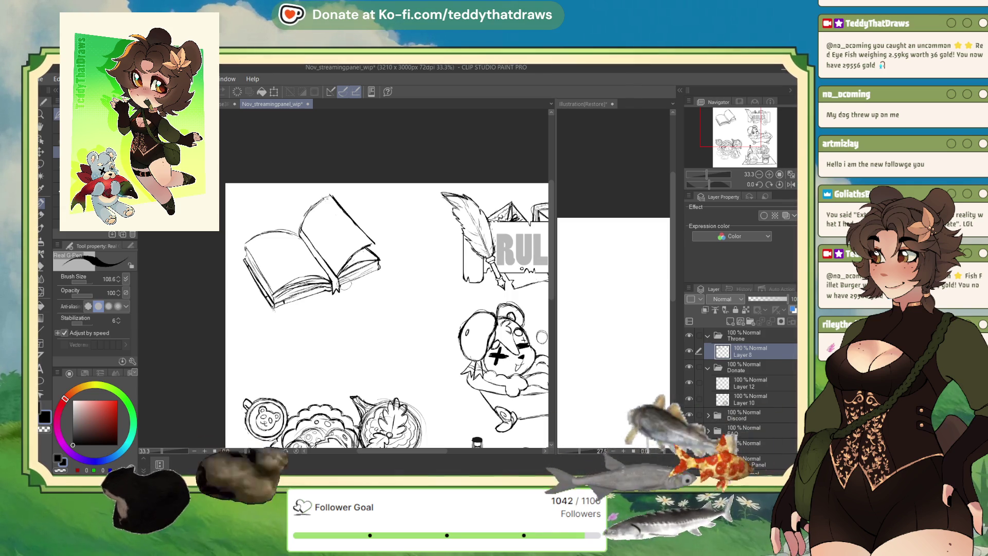
{"action": "left_click", "coordinate": [790, 184]}
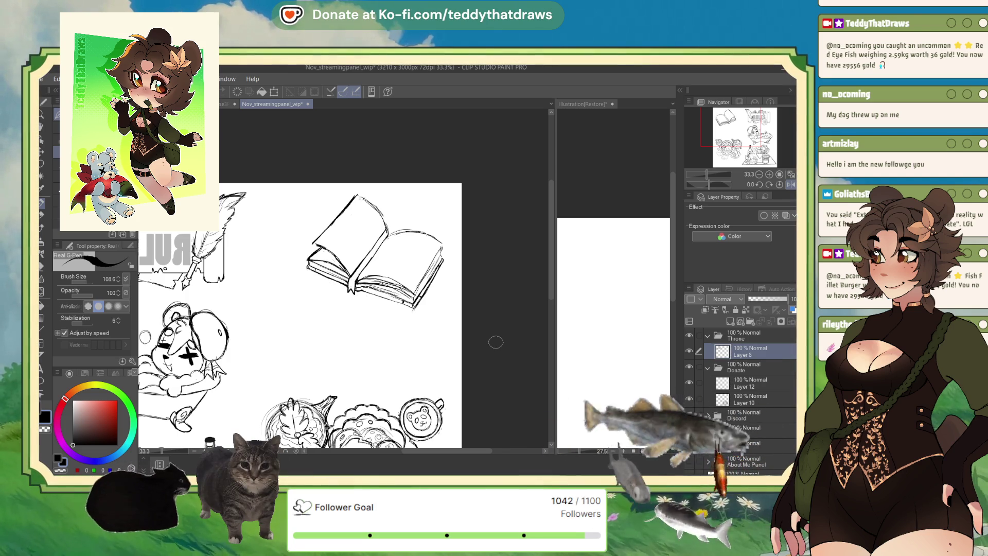
With the view flipped and tilted to about -50°, erase the left page's outer edge and top line
{"action": "scroll", "coordinate": [432, 308], "scroll_direction": "down", "scroll_amount": 3}
{"action": "scroll", "coordinate": [402, 283], "scroll_direction": "up", "scroll_amount": 5}
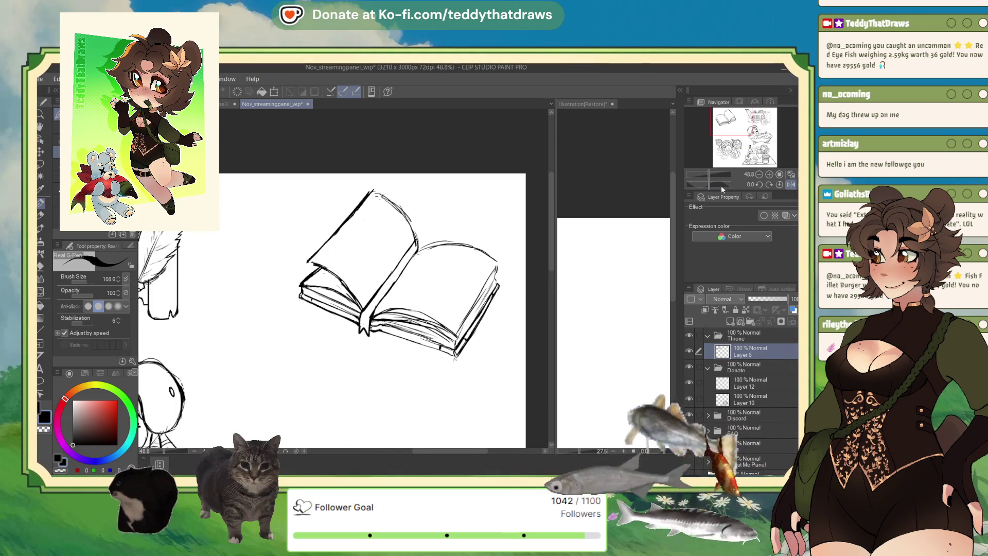
{"action": "left_click_drag", "start_coordinate": [382, 240], "coordinate": [272, 239]}
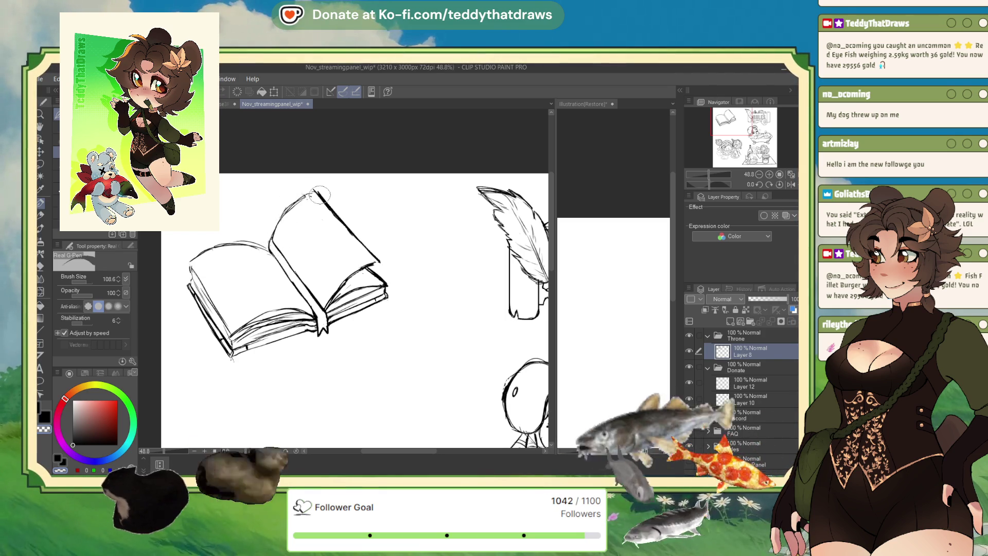
{"action": "left_click", "coordinate": [792, 184]}
{"action": "left_click_drag", "start_coordinate": [706, 180], "coordinate": [700, 183]}
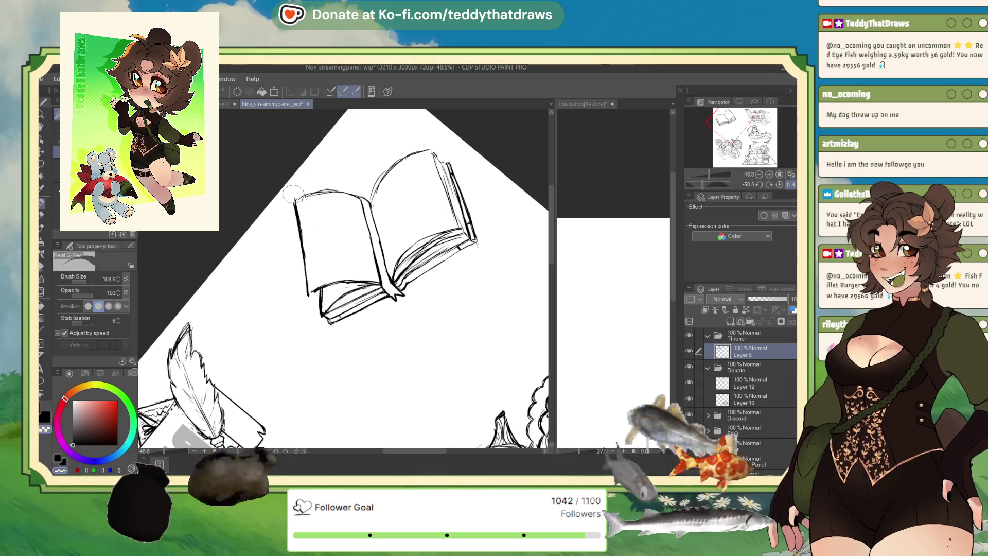
{"action": "mouse_move", "coordinate": [294, 196]}
{"action": "left_mouse_down"}
{"action": "mouse_move", "coordinate": [301, 286]}
{"action": "mouse_move", "coordinate": [310, 289]}
{"action": "mouse_move", "coordinate": [290, 200]}
{"action": "mouse_move", "coordinate": [301, 295]}
{"action": "mouse_move", "coordinate": [320, 289]}
{"action": "left_mouse_up"}
{"action": "key", "text": "c"}
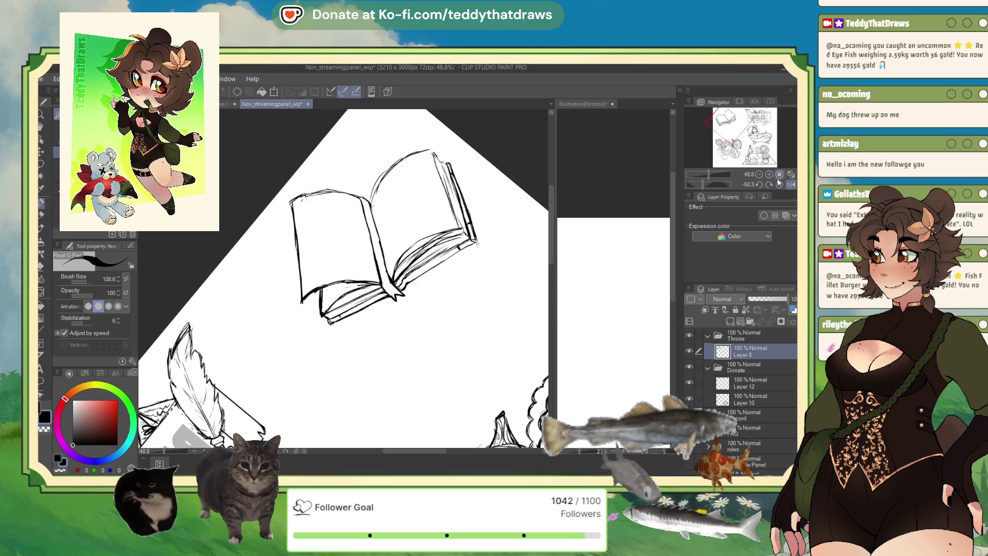
Reset the canvas rotation and flip so the view is upright and unmirrored
{"action": "left_click", "coordinate": [779, 183]}
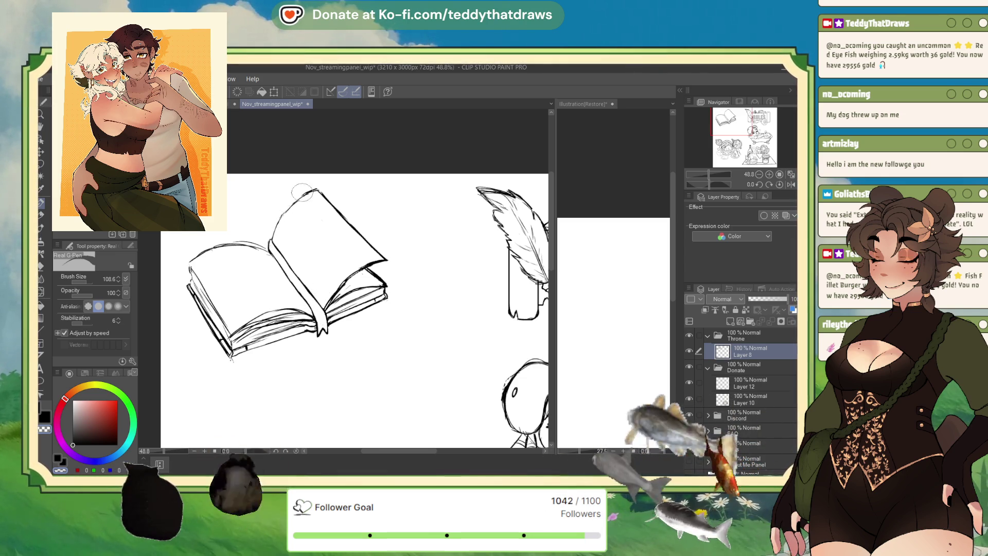
{"action": "left_click_drag", "start_coordinate": [715, 185], "coordinate": [709, 185]}
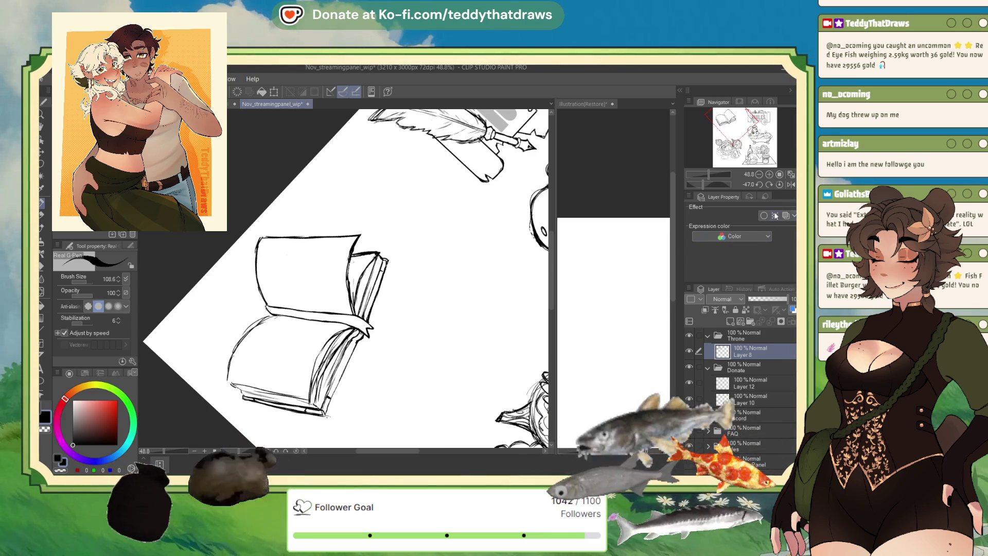
{"action": "left_click", "coordinate": [780, 184]}
{"action": "left_click", "coordinate": [791, 184]}
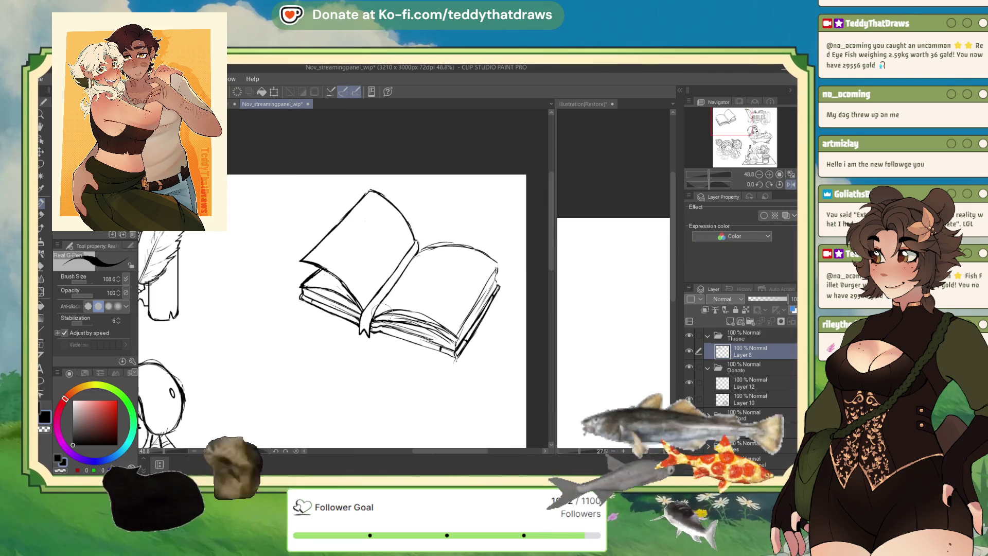
{"action": "key", "text": "h"}
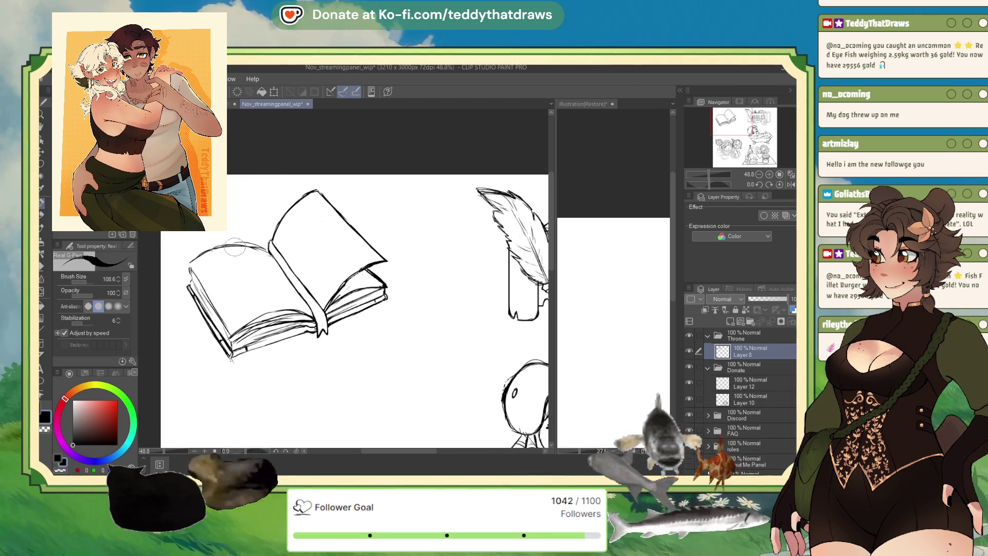
Darken the upper-left page edge, sketch a curled corner, and mark the lower-left edge
{"action": "mouse_move", "coordinate": [236, 251]}
{"action": "left_mouse_down"}
{"action": "mouse_move", "coordinate": [257, 243]}
{"action": "mouse_move", "coordinate": [257, 252]}
{"action": "left_mouse_up"}
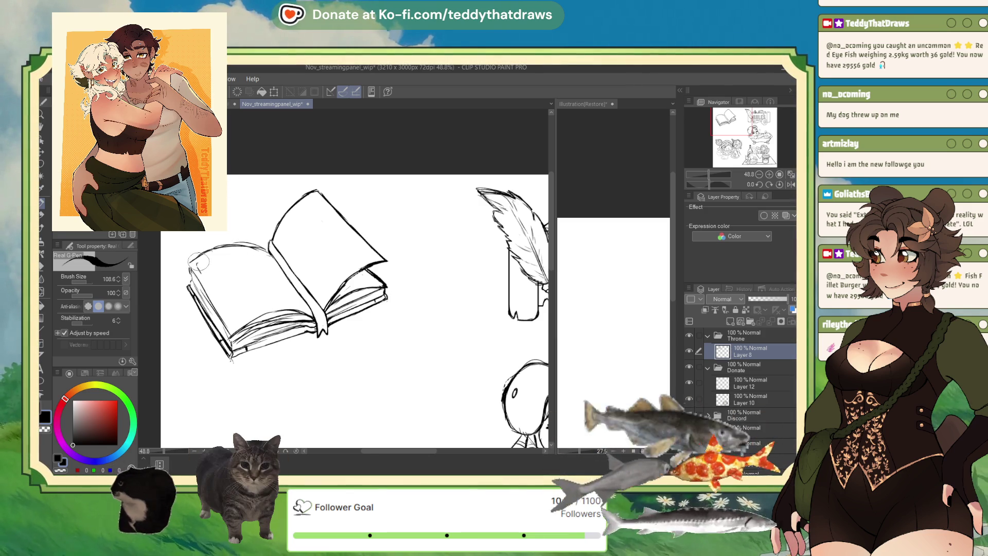
{"action": "left_click_drag", "start_coordinate": [200, 263], "coordinate": [206, 270]}
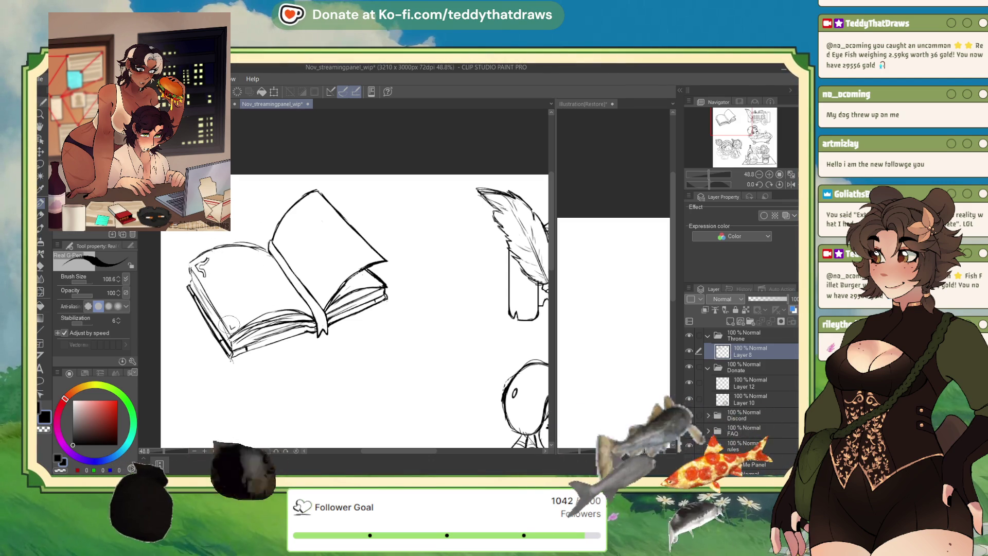
{"action": "left_click_drag", "start_coordinate": [230, 325], "coordinate": [233, 327]}
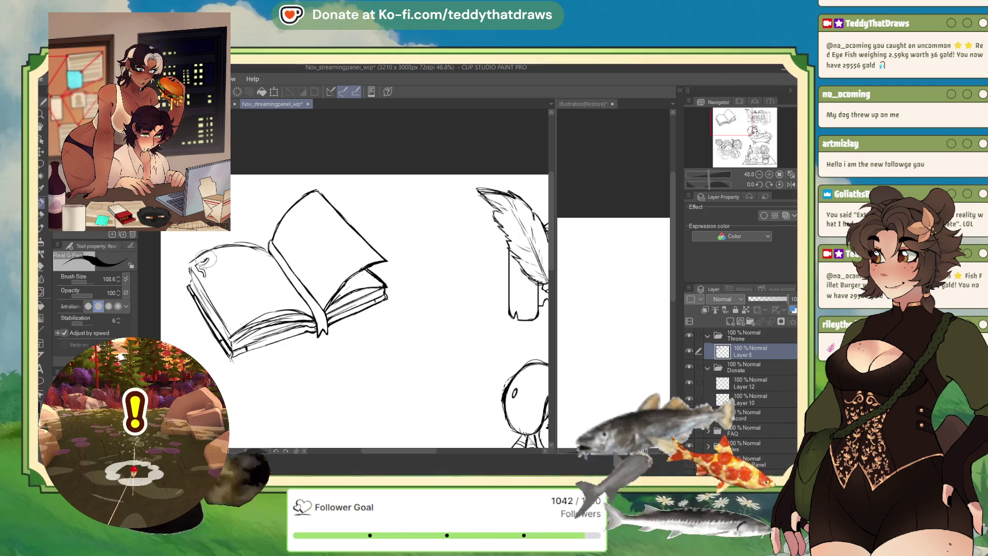
Redraw the top-left hook joining the page's top edge, then start a candle stroke above it
{"action": "left_click_drag", "start_coordinate": [207, 256], "coordinate": [197, 273]}
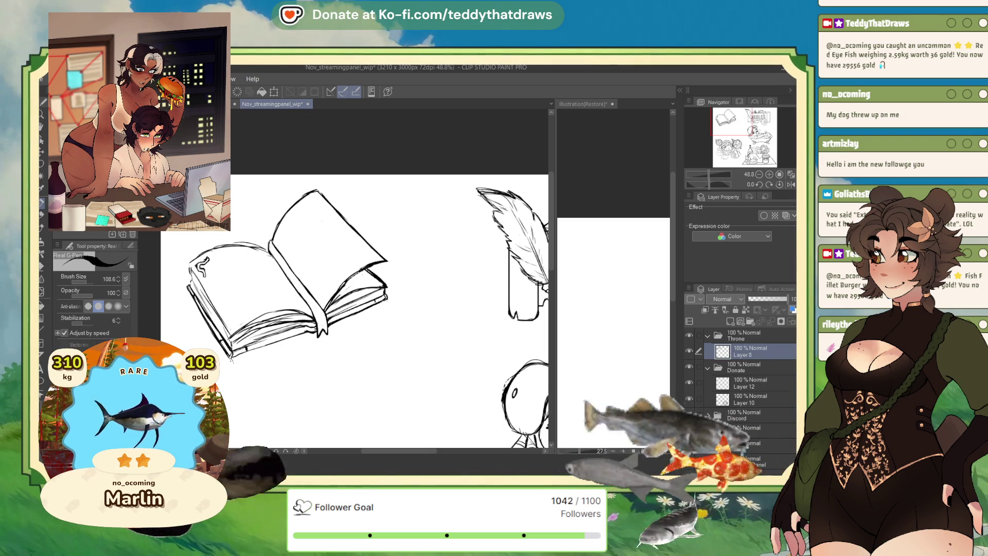
{"action": "key", "text": "ctrl+z"}
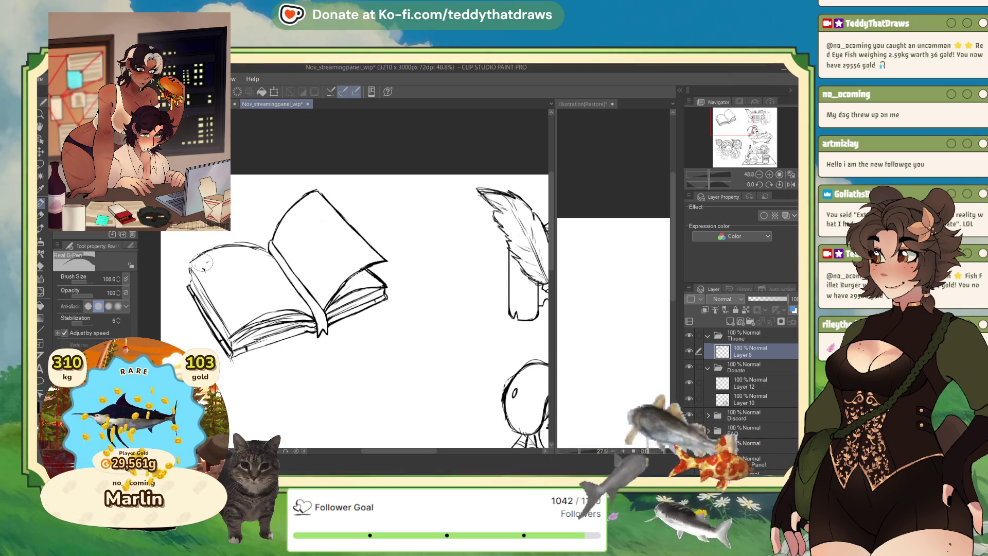
{"action": "left_click_drag", "start_coordinate": [205, 251], "coordinate": [189, 272]}
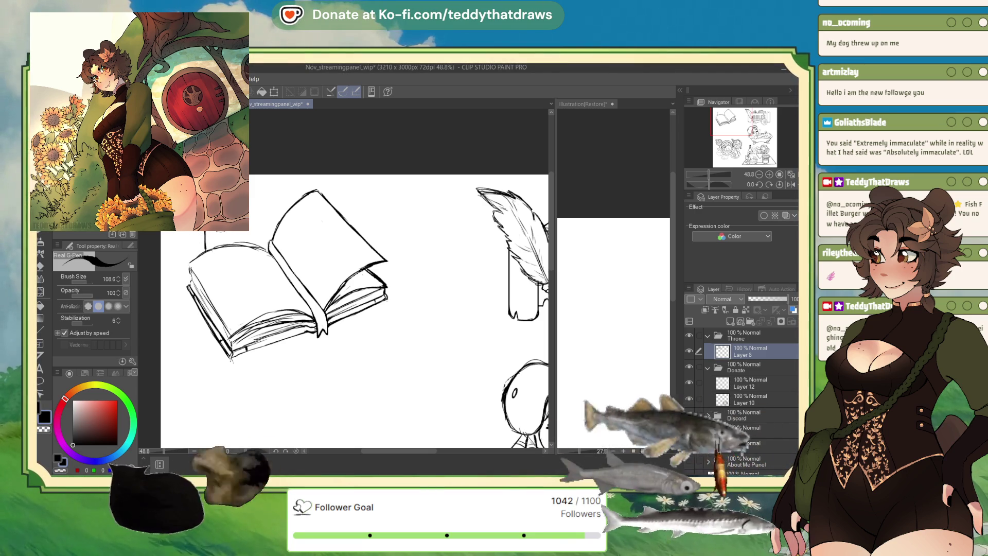
{"action": "left_click_drag", "start_coordinate": [241, 232], "coordinate": [241, 243]}
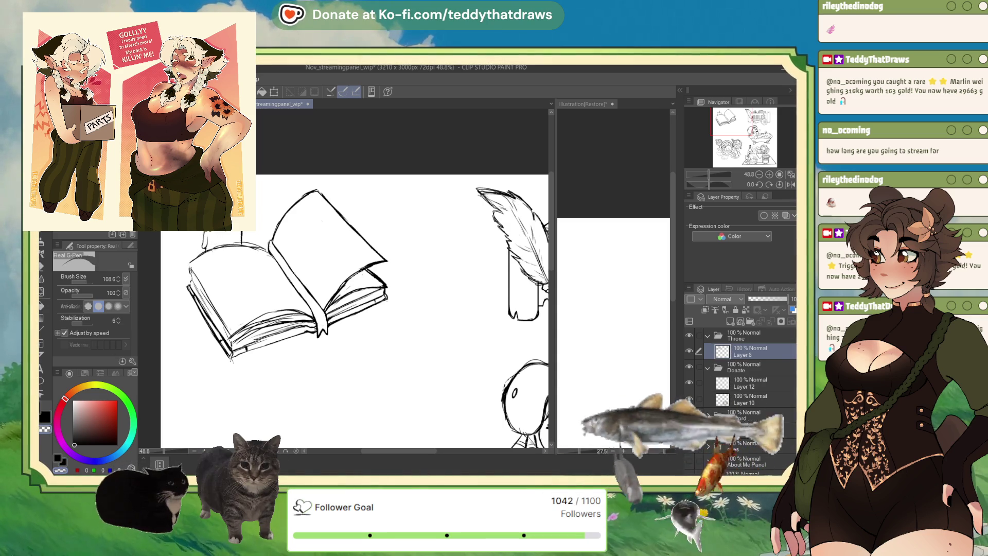
Pick a slightly darker drawing colour on the colour wheel
{"action": "left_click", "coordinate": [72, 444]}
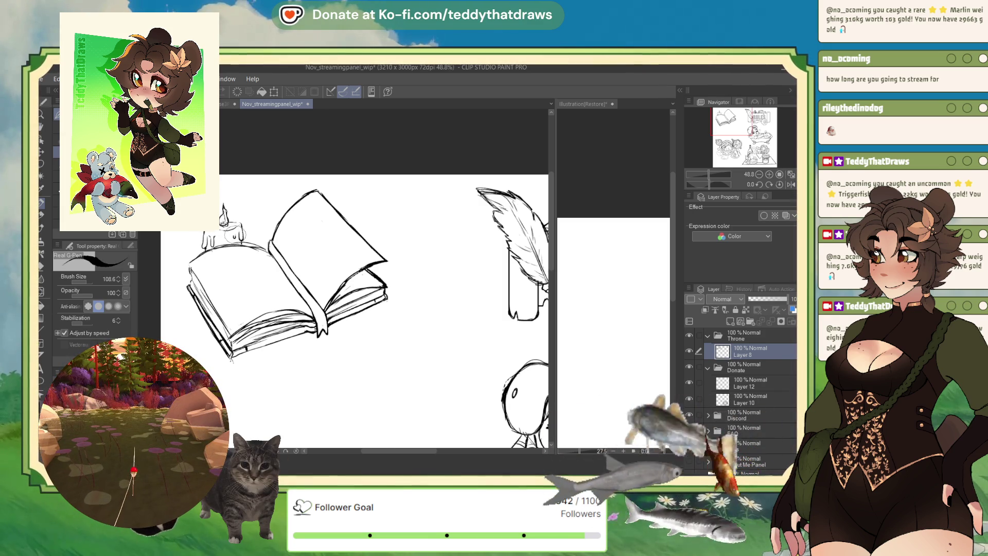
Adjust the zoom around the candle sketch and mirror the canvas view to check it
{"action": "scroll", "coordinate": [321, 252], "scroll_direction": "down", "scroll_amount": 3}
{"action": "scroll", "coordinate": [231, 225], "scroll_direction": "up", "scroll_amount": 3}
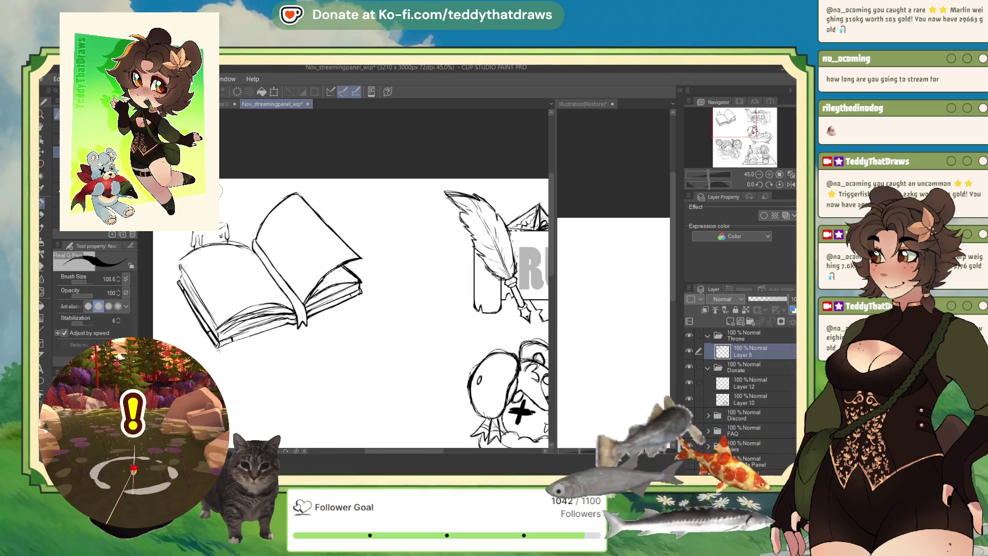
{"action": "scroll", "coordinate": [205, 194], "scroll_direction": "up", "scroll_amount": 1}
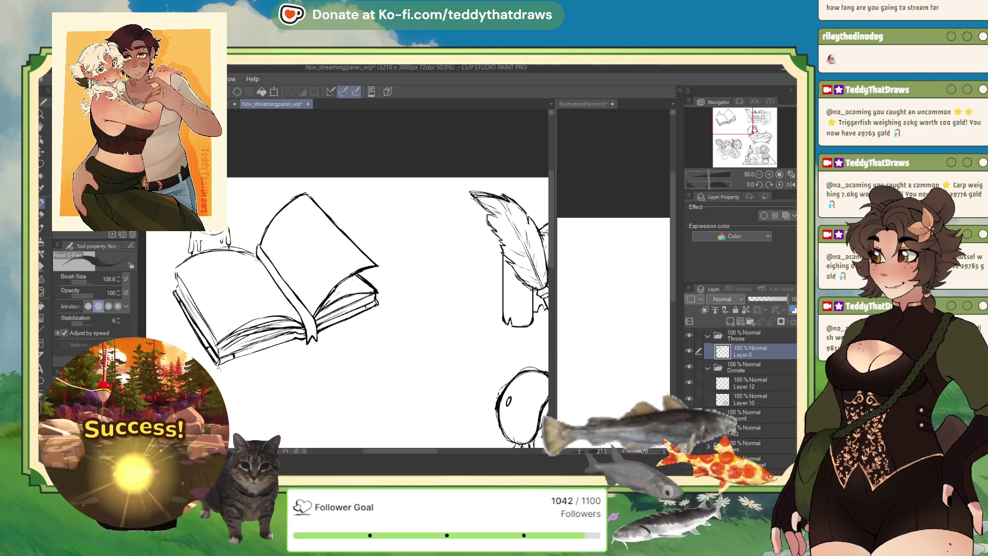
{"action": "left_click", "coordinate": [789, 184]}
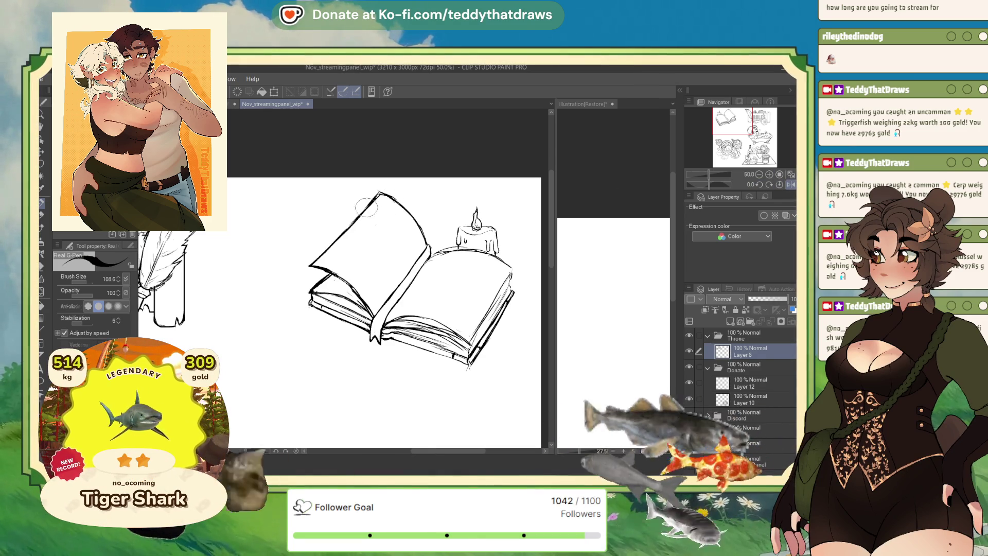
Unmirror the view, double the book's upper page edge, and mark the right page's top corner
{"action": "left_click", "coordinate": [790, 185]}
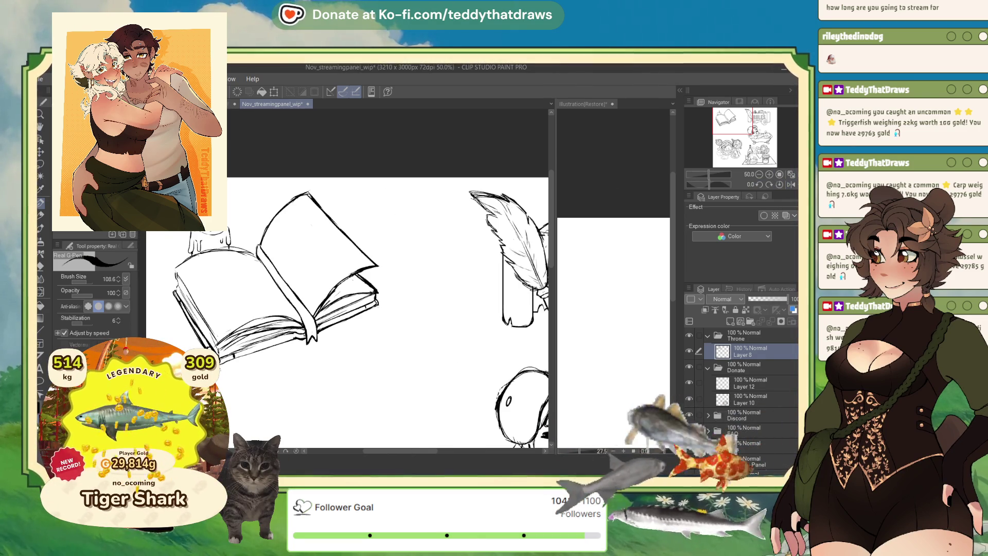
{"action": "left_click_drag", "start_coordinate": [308, 190], "coordinate": [351, 239]}
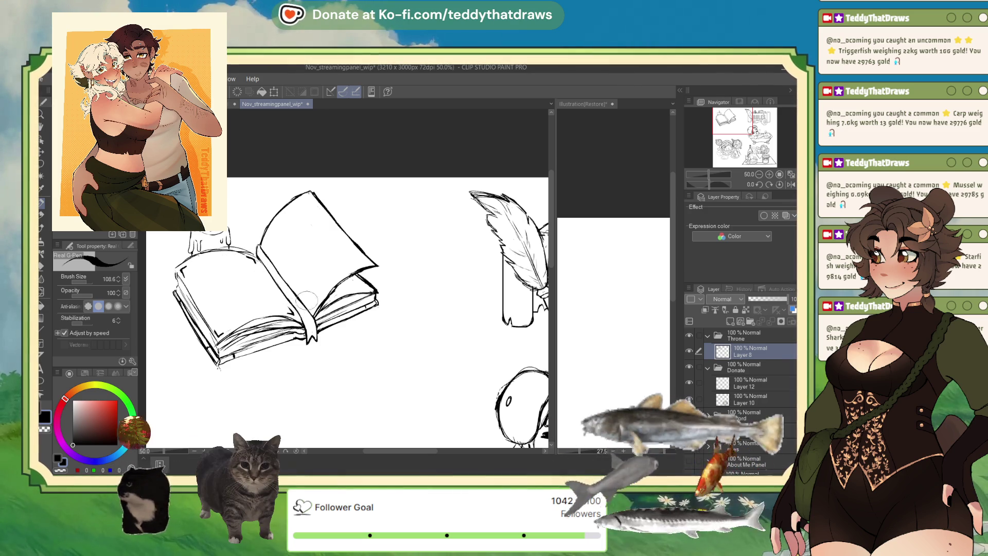
{"action": "left_click_drag", "start_coordinate": [305, 198], "coordinate": [312, 204]}
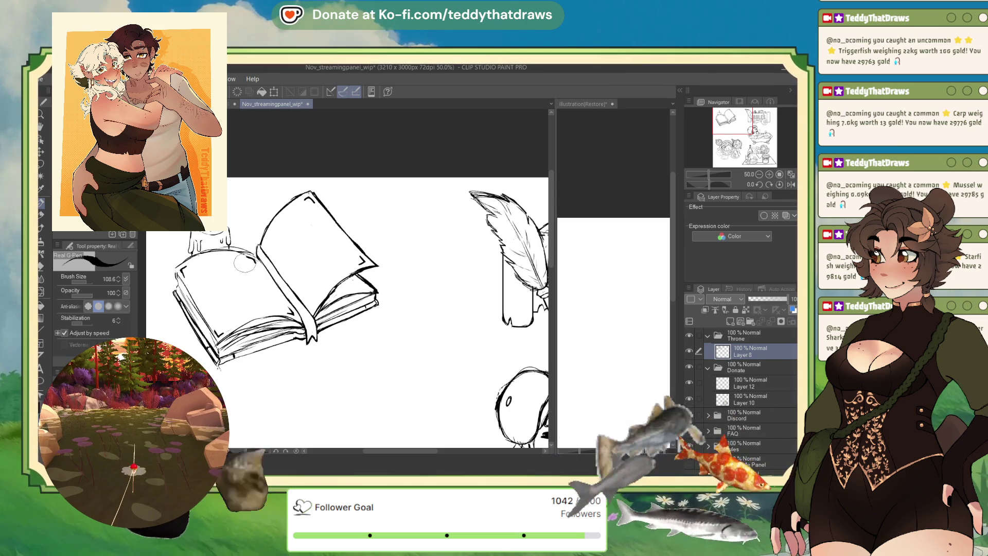
Add five more handwriting scribble strokes to the open book's left page on Layer 8
{"action": "mouse_move", "coordinate": [236, 261]}
{"action": "left_mouse_down"}
{"action": "mouse_move", "coordinate": [243, 282]}
{"action": "mouse_move", "coordinate": [256, 267]}
{"action": "mouse_move", "coordinate": [260, 280]}
{"action": "mouse_move", "coordinate": [243, 282]}
{"action": "mouse_move", "coordinate": [249, 263]}
{"action": "left_mouse_up"}
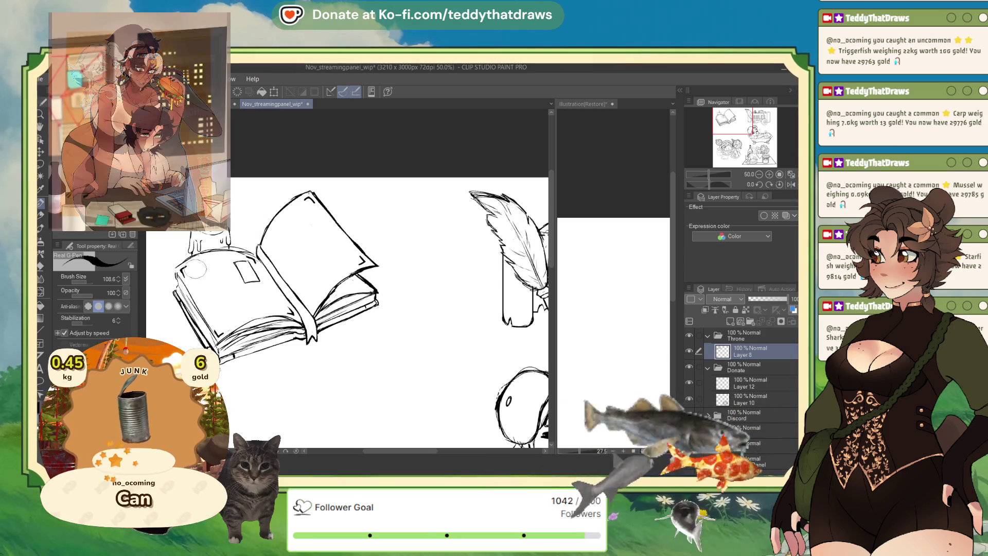
{"action": "mouse_move", "coordinate": [190, 270]}
{"action": "left_mouse_down"}
{"action": "mouse_move", "coordinate": [226, 261]}
{"action": "mouse_move", "coordinate": [195, 282]}
{"action": "mouse_move", "coordinate": [224, 265]}
{"action": "mouse_move", "coordinate": [208, 288]}
{"action": "mouse_move", "coordinate": [237, 277]}
{"action": "mouse_move", "coordinate": [210, 296]}
{"action": "mouse_move", "coordinate": [229, 307]}
{"action": "mouse_move", "coordinate": [265, 291]}
{"action": "left_mouse_up"}
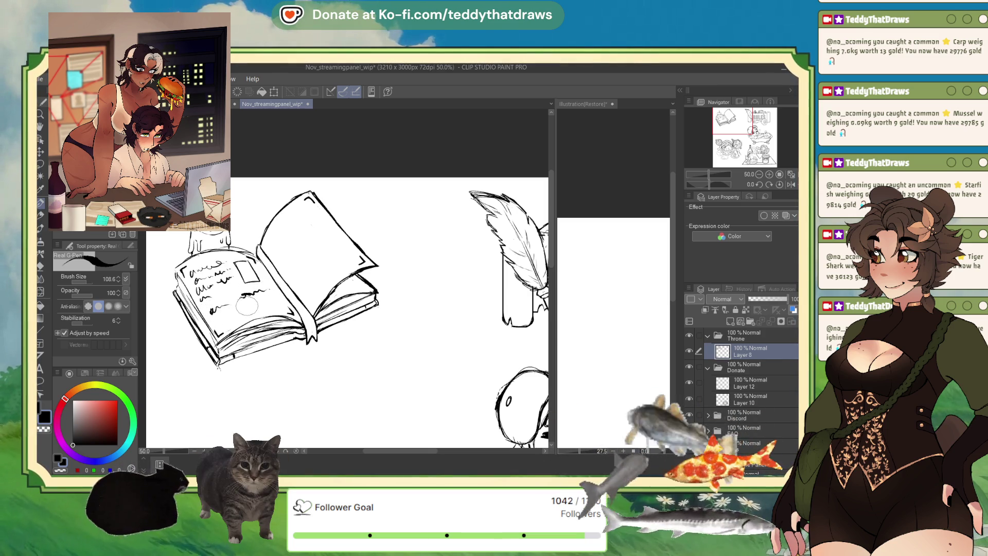
{"action": "left_click_drag", "start_coordinate": [221, 316], "coordinate": [275, 294]}
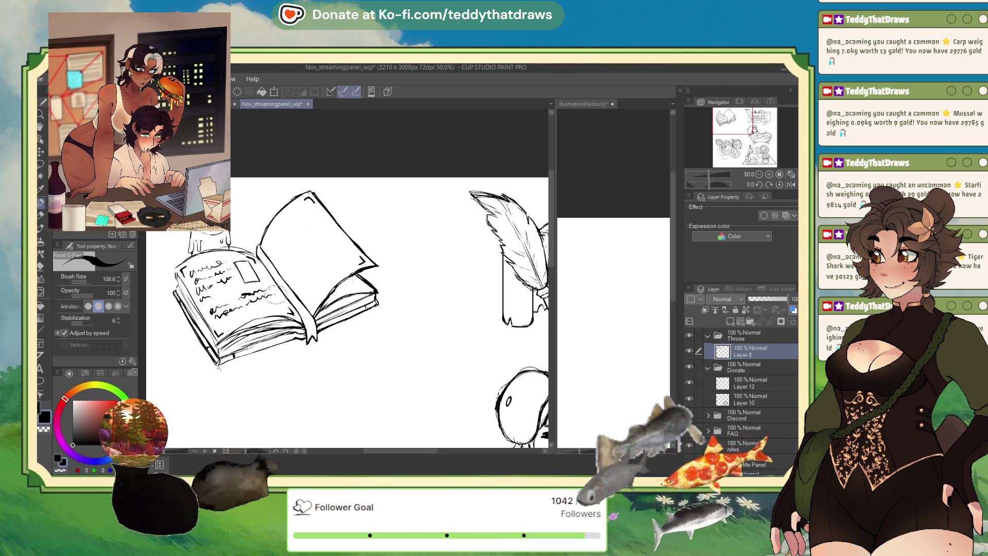
{"action": "left_click_drag", "start_coordinate": [227, 319], "coordinate": [278, 303]}
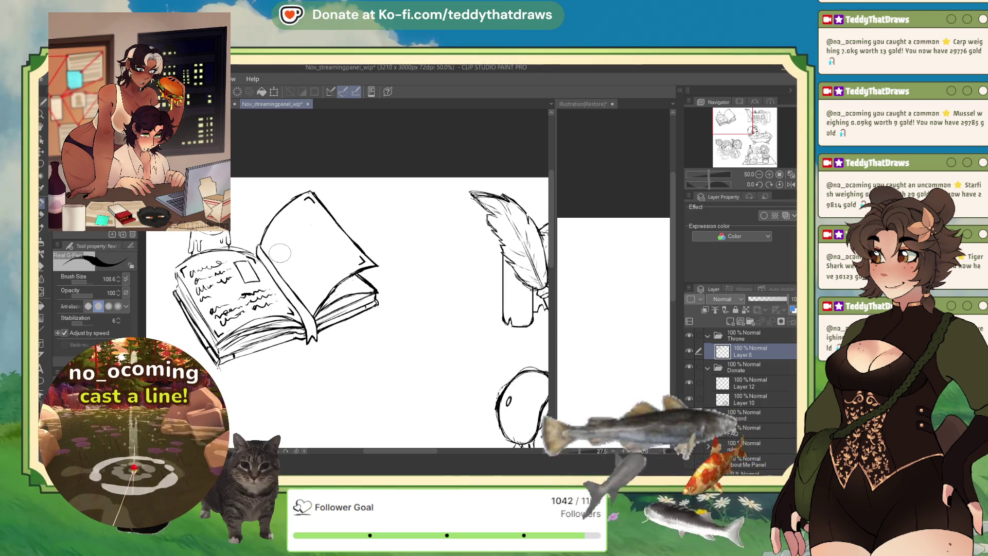
{"action": "mouse_move", "coordinate": [268, 241]}
{"action": "left_mouse_down"}
{"action": "mouse_move", "coordinate": [274, 234]}
{"action": "mouse_move", "coordinate": [296, 280]}
{"action": "mouse_move", "coordinate": [301, 248]}
{"action": "mouse_move", "coordinate": [314, 265]}
{"action": "mouse_move", "coordinate": [298, 282]}
{"action": "mouse_move", "coordinate": [278, 255]}
{"action": "mouse_move", "coordinate": [288, 229]}
{"action": "mouse_move", "coordinate": [314, 260]}
{"action": "mouse_move", "coordinate": [298, 283]}
{"action": "mouse_move", "coordinate": [277, 255]}
{"action": "mouse_move", "coordinate": [296, 227]}
{"action": "mouse_move", "coordinate": [272, 244]}
{"action": "mouse_move", "coordinate": [278, 231]}
{"action": "left_mouse_up"}
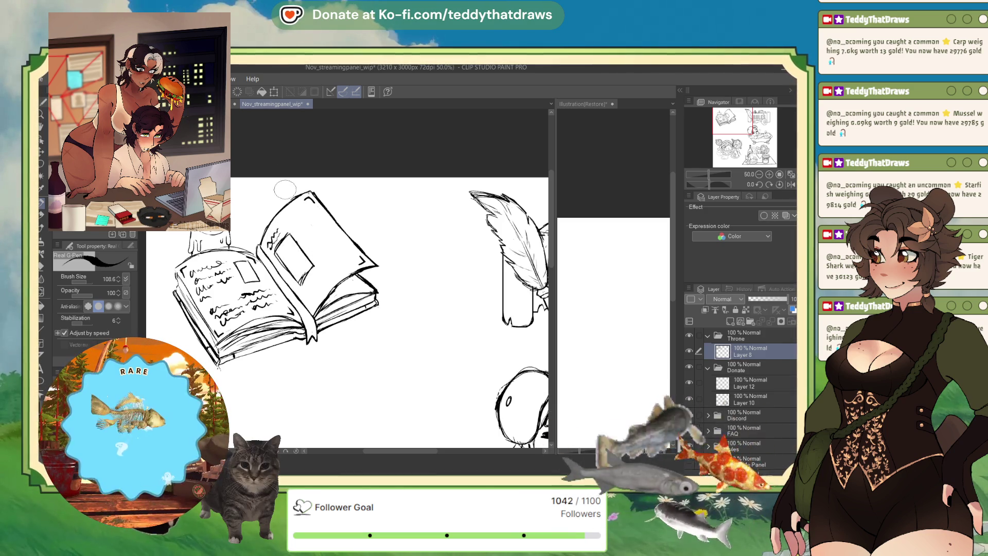
Sketch a small tilted picture box and wavy writing lines on the right page, plus one left-page line
{"action": "mouse_move", "coordinate": [295, 220]}
{"action": "left_mouse_down"}
{"action": "mouse_move", "coordinate": [311, 208]}
{"action": "mouse_move", "coordinate": [302, 234]}
{"action": "mouse_move", "coordinate": [317, 216]}
{"action": "left_mouse_up"}
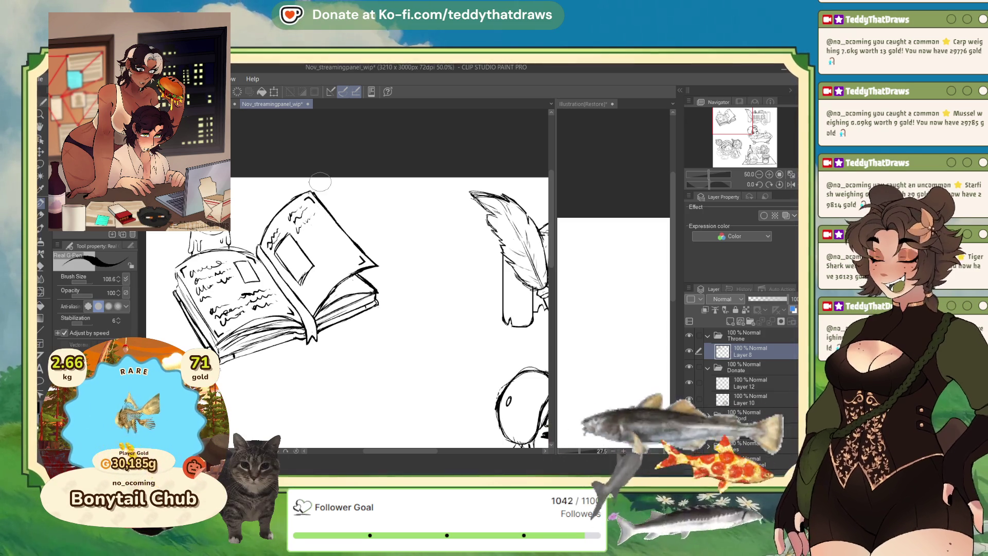
{"action": "mouse_move", "coordinate": [304, 288]}
{"action": "left_mouse_down"}
{"action": "mouse_move", "coordinate": [325, 267]}
{"action": "mouse_move", "coordinate": [303, 286]}
{"action": "left_mouse_up"}
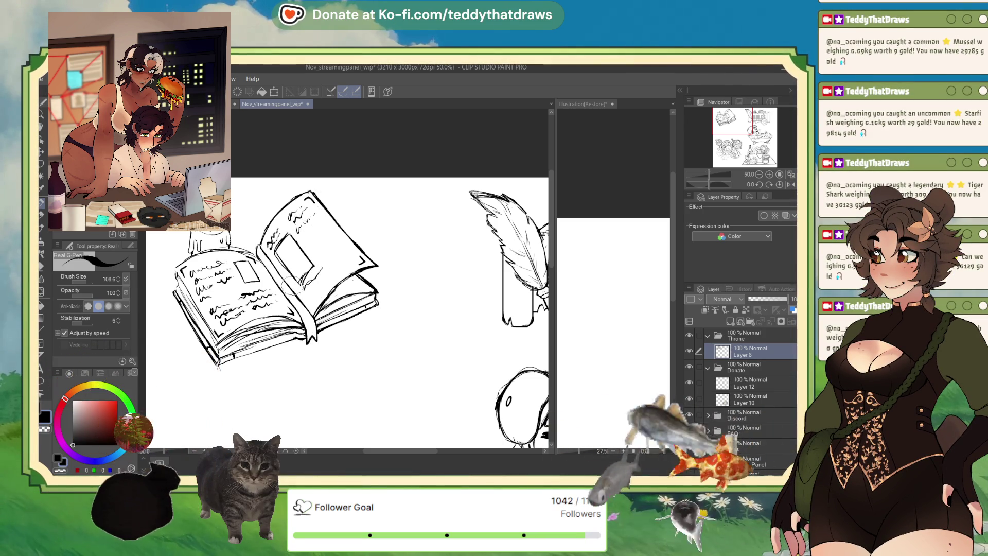
{"action": "mouse_move", "coordinate": [311, 242]}
{"action": "left_mouse_down"}
{"action": "mouse_move", "coordinate": [330, 230]}
{"action": "mouse_move", "coordinate": [340, 240]}
{"action": "mouse_move", "coordinate": [318, 256]}
{"action": "mouse_move", "coordinate": [334, 224]}
{"action": "mouse_move", "coordinate": [312, 227]}
{"action": "left_mouse_up"}
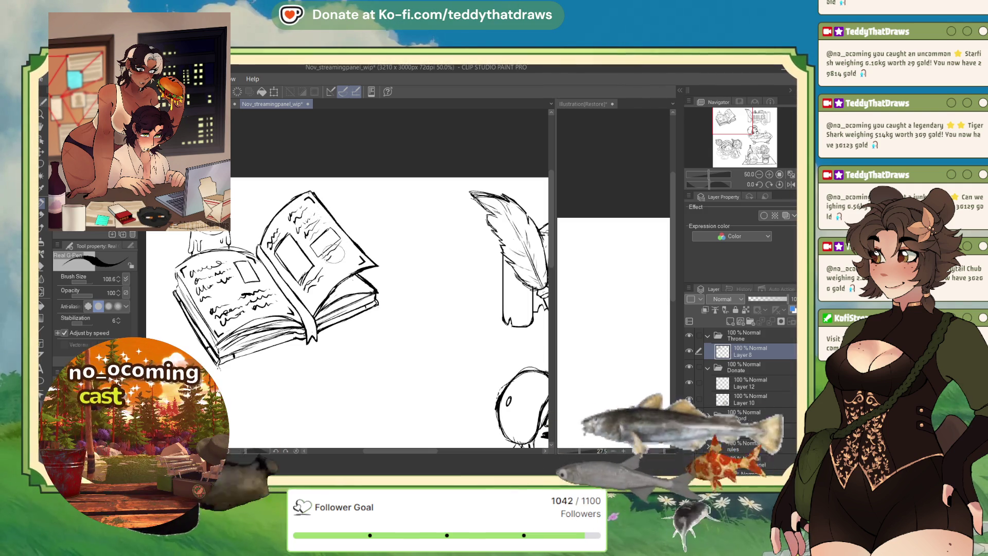
{"action": "left_click_drag", "start_coordinate": [332, 249], "coordinate": [342, 260]}
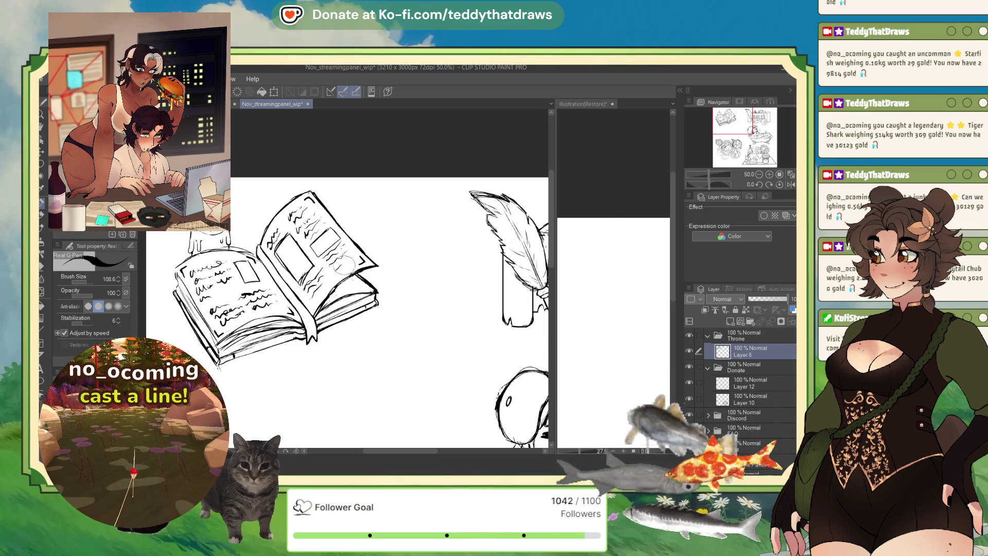
{"action": "left_click_drag", "start_coordinate": [247, 312], "coordinate": [273, 306]}
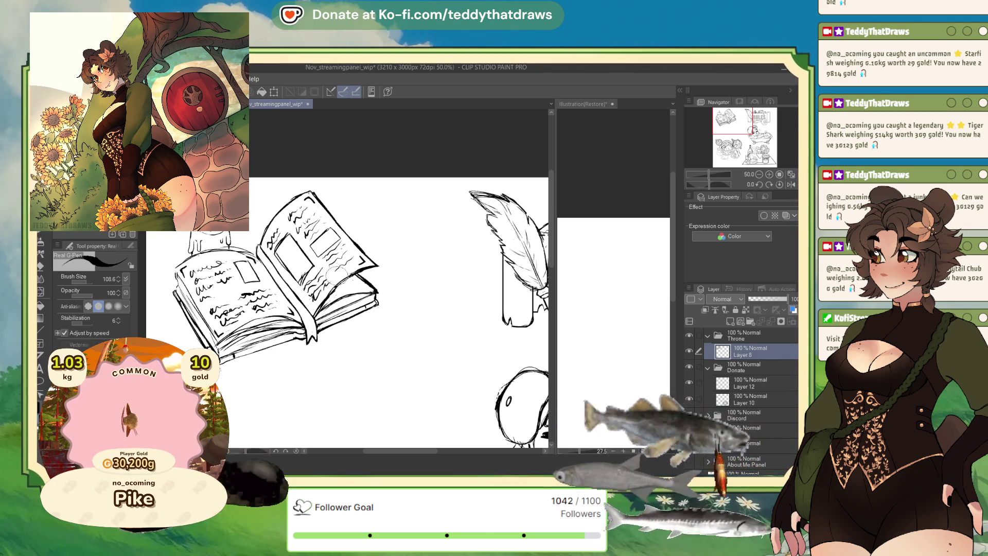
{"action": "mouse_move", "coordinate": [339, 268]}
{"action": "left_mouse_down"}
{"action": "mouse_move", "coordinate": [354, 256]}
{"action": "mouse_move", "coordinate": [331, 246]}
{"action": "left_mouse_up"}
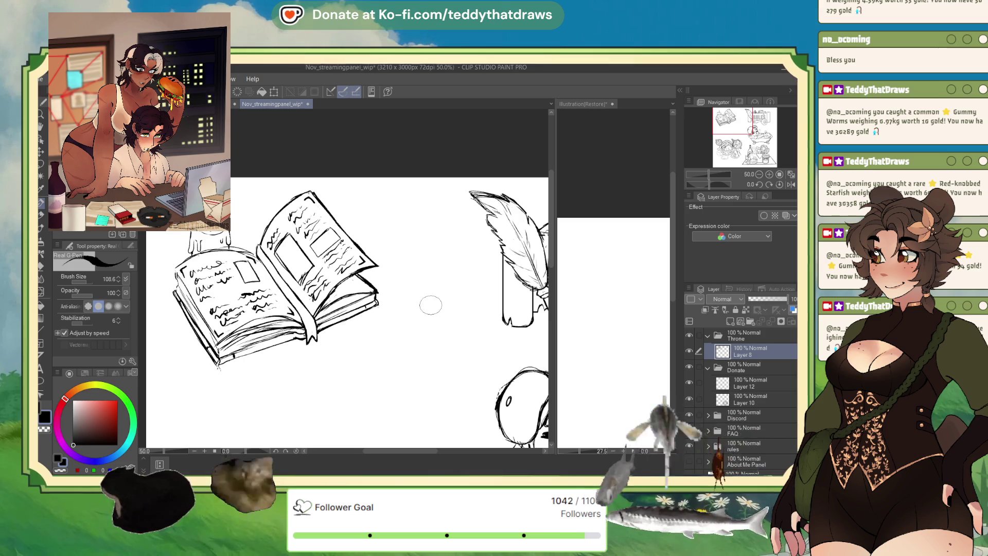
Scroll down over the canvas to zoom the view of the finished book sketch
{"action": "scroll", "coordinate": [277, 126], "scroll_direction": "down", "scroll_amount": 4}
Zoom the view in and out around the book, then mirror the canvas with H to check it
{"action": "scroll", "coordinate": [273, 208], "scroll_direction": "up", "scroll_amount": 4}
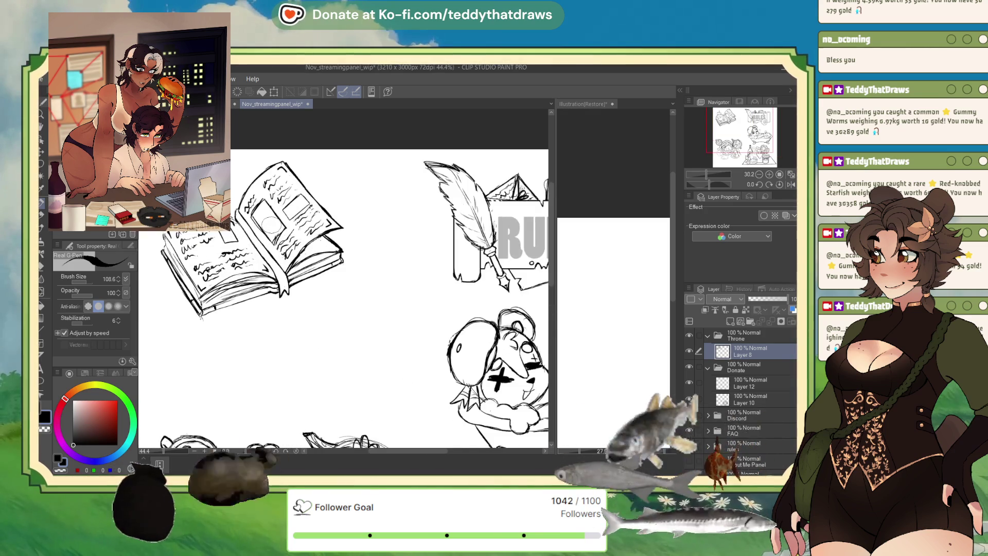
{"action": "scroll", "coordinate": [379, 343], "scroll_direction": "down", "scroll_amount": 1}
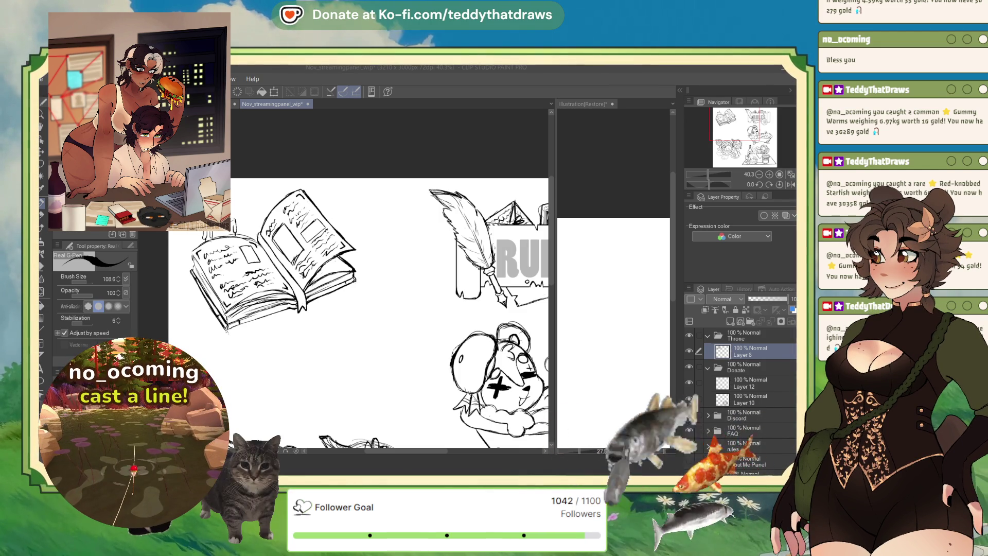
{"action": "key", "text": "alt+Tab"}
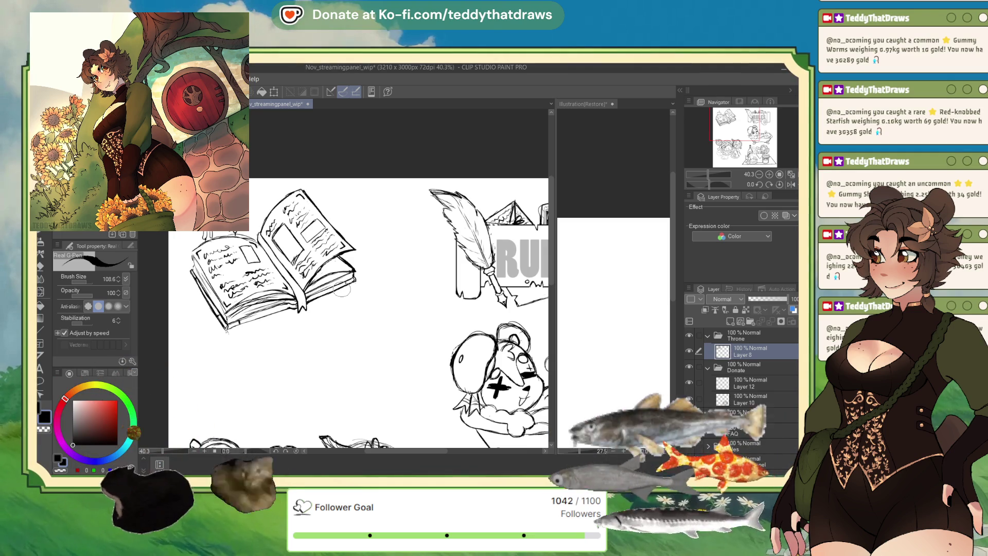
{"action": "key", "text": "h"}
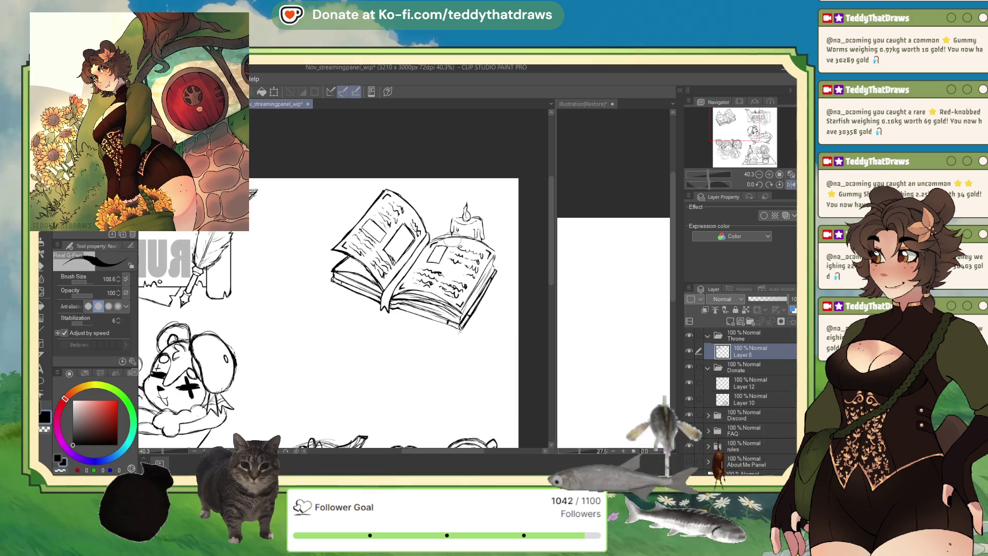
Set the main drawing colour to transparent for erasing and flip the canvas view horizontally
{"action": "left_click", "coordinate": [62, 470]}
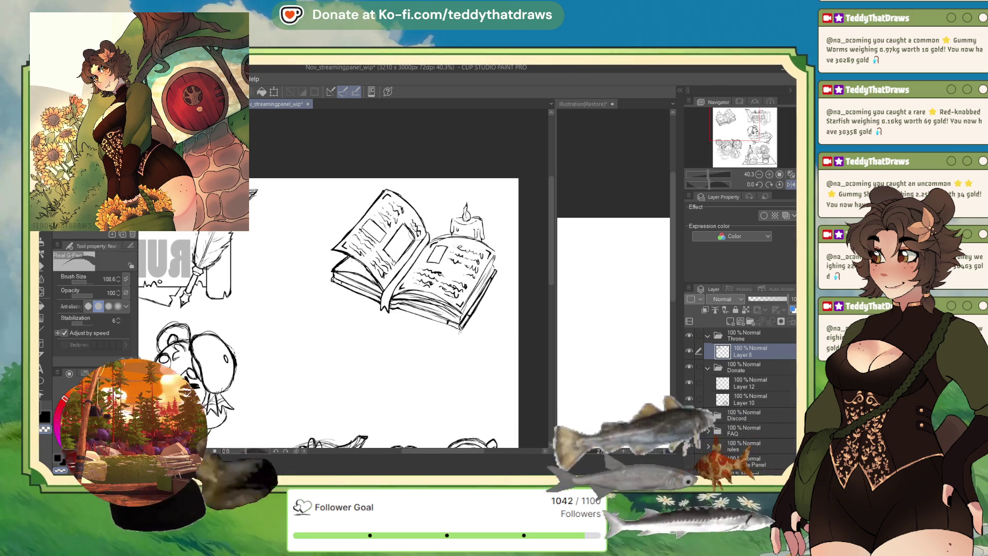
{"action": "key", "text": "c"}
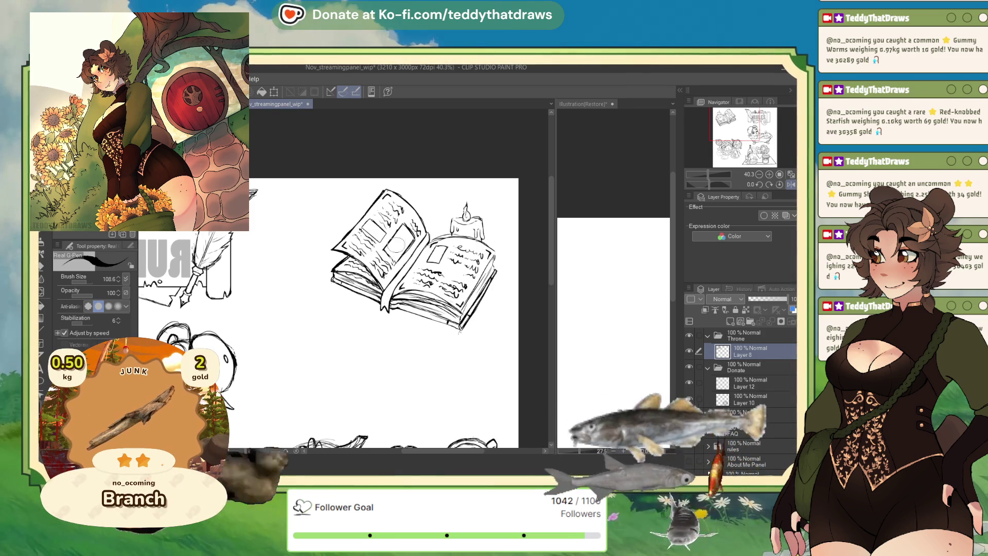
{"action": "left_click", "coordinate": [790, 185]}
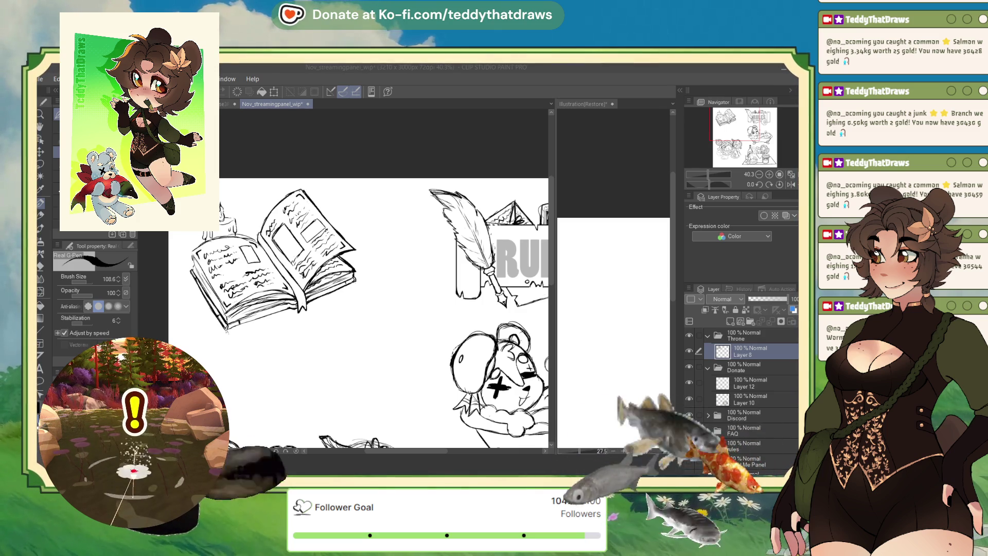
Bring the drawing window back into focus over the mirrored book sketch
{"action": "left_click", "coordinate": [214, 325]}
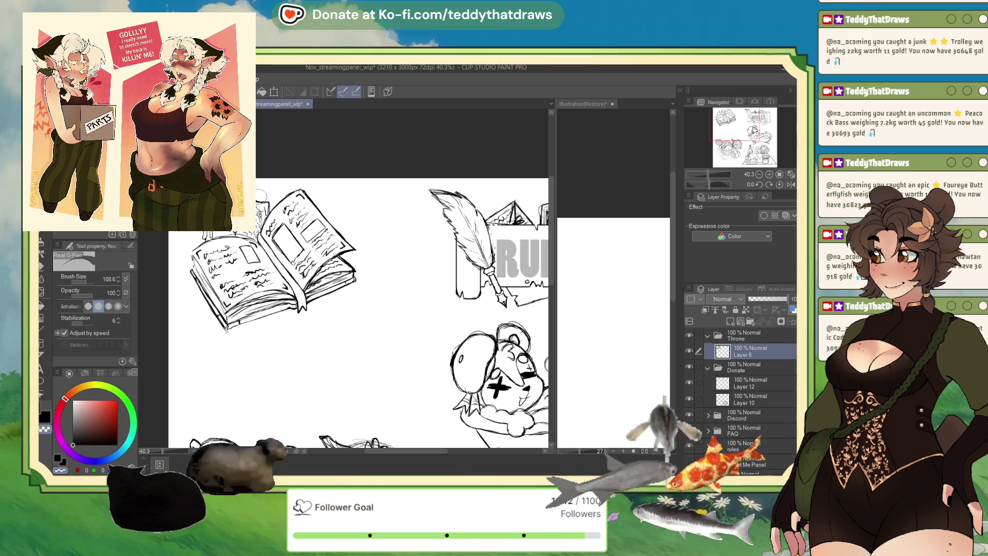
Nudge the Throne book sketch slightly downward with a Ctrl+T transform, then make Layer 8 active
{"action": "left_click", "coordinate": [737, 335]}
{"action": "key", "text": "ctrl+t"}
{"action": "left_click_drag", "start_coordinate": [274, 135], "coordinate": [275, 153]}
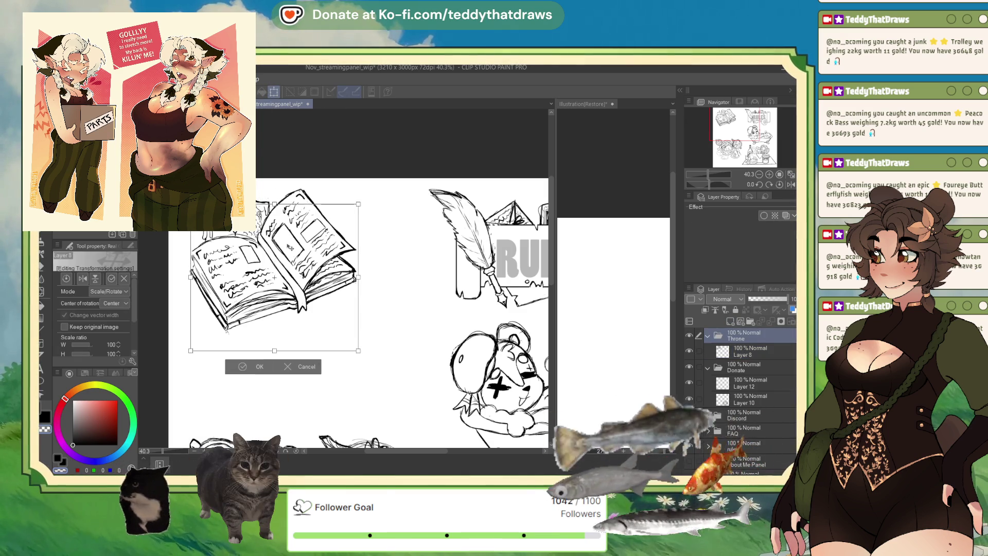
{"action": "key", "text": "Return"}
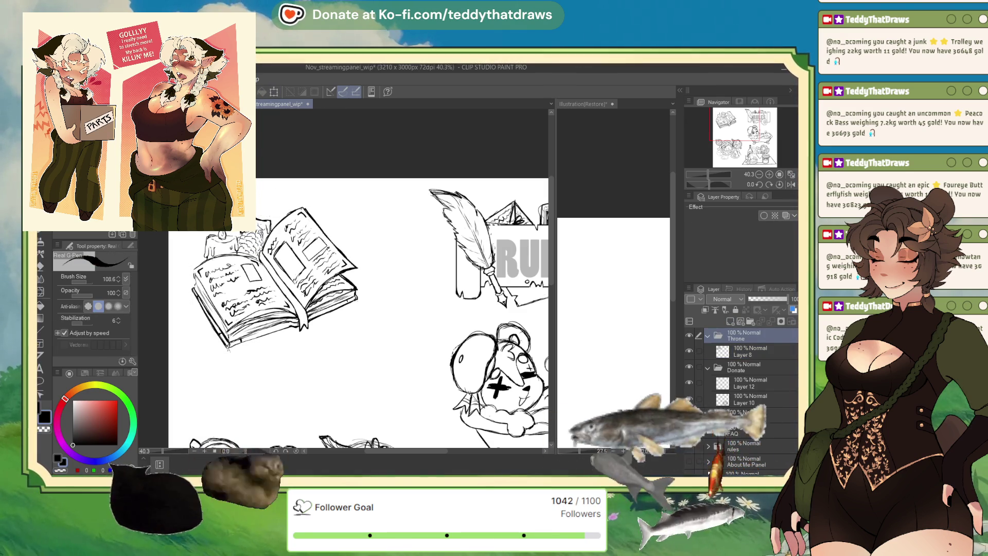
{"action": "left_click", "coordinate": [732, 351]}
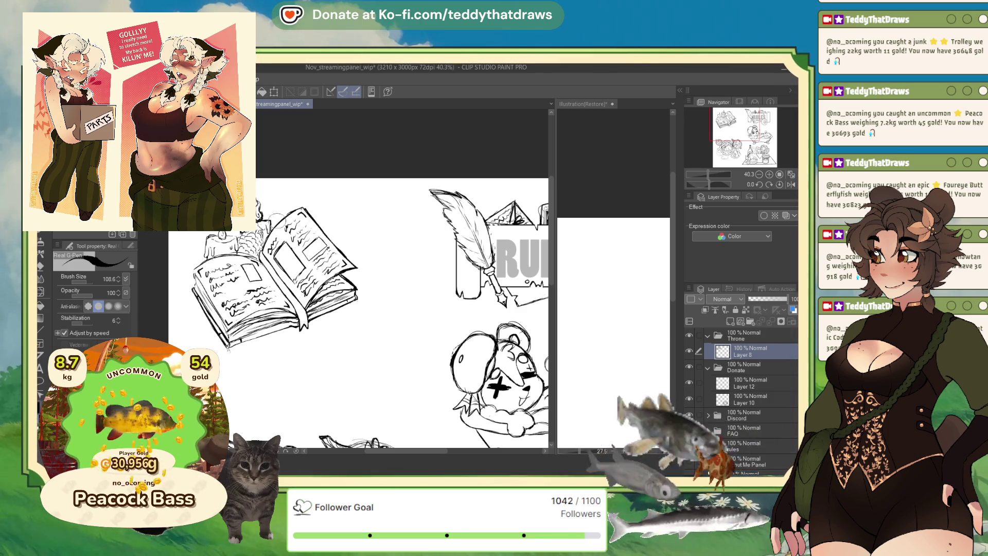
Collapse the Throne and Donate folders and hide the Discord, FAQ and rules panel artwork
{"action": "left_click", "coordinate": [737, 336]}
{"action": "left_click", "coordinate": [708, 335]}
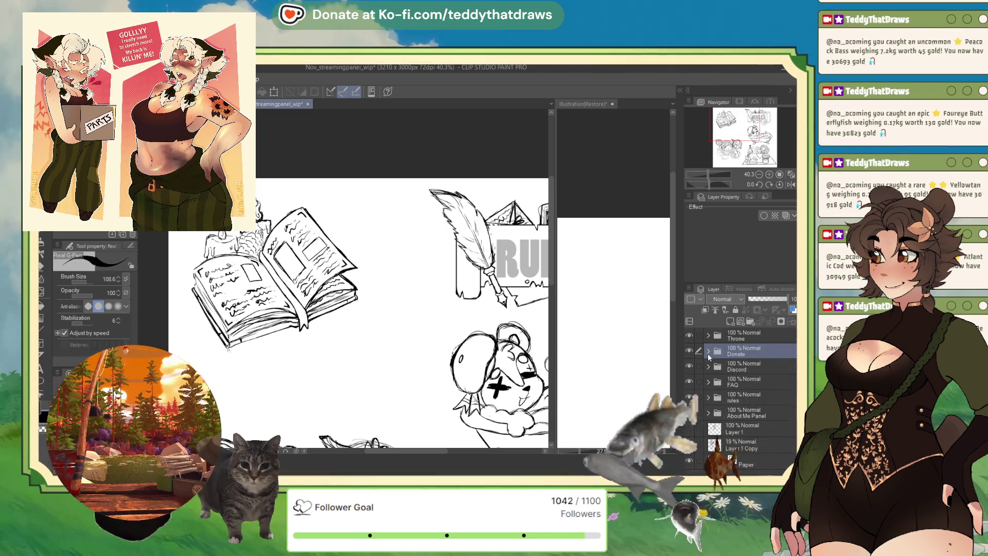
{"action": "left_click", "coordinate": [704, 352]}
{"action": "left_click", "coordinate": [689, 366]}
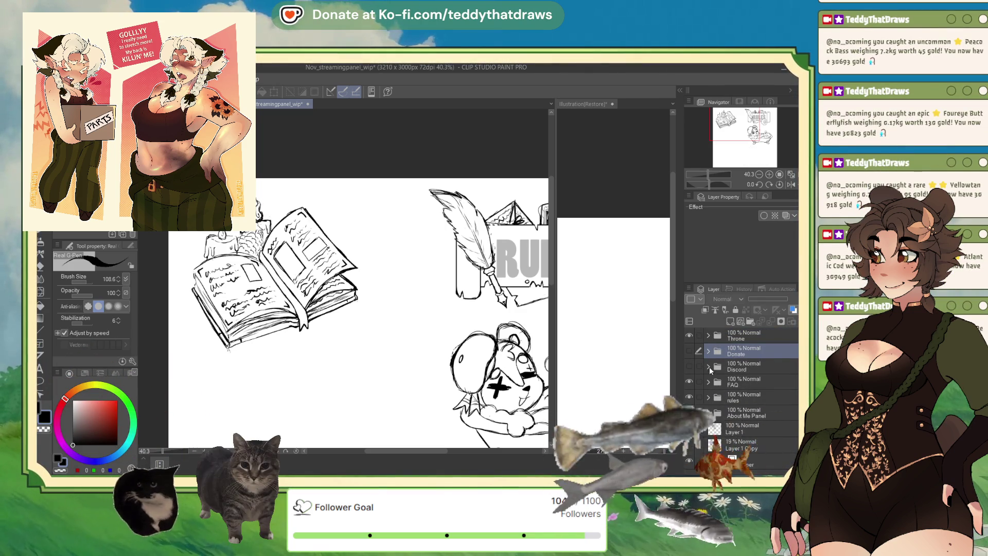
{"action": "left_click", "coordinate": [690, 382]}
{"action": "left_click", "coordinate": [688, 396]}
Add a new layer folder, Folder 1, above the Throne folder
{"action": "left_click", "coordinate": [744, 338]}
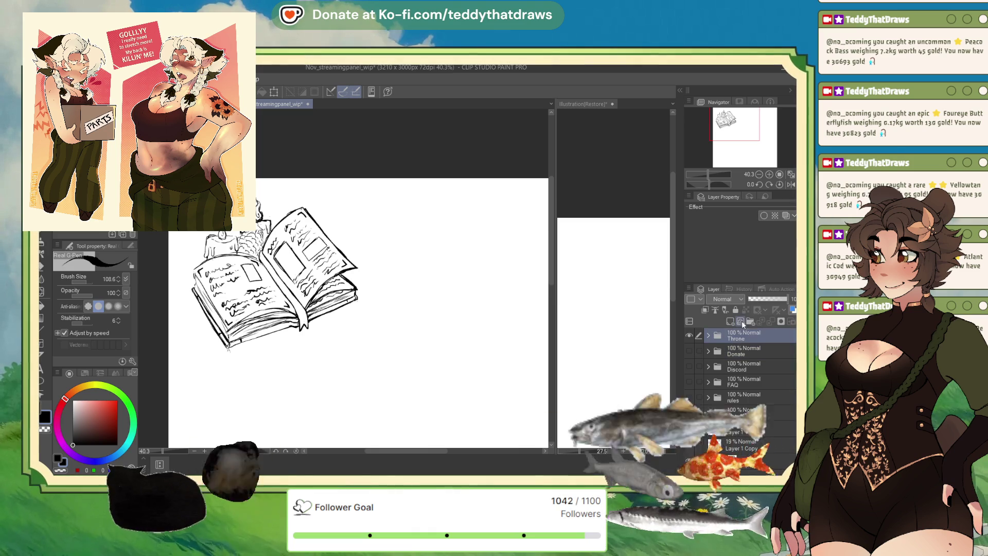
{"action": "left_click", "coordinate": [749, 322]}
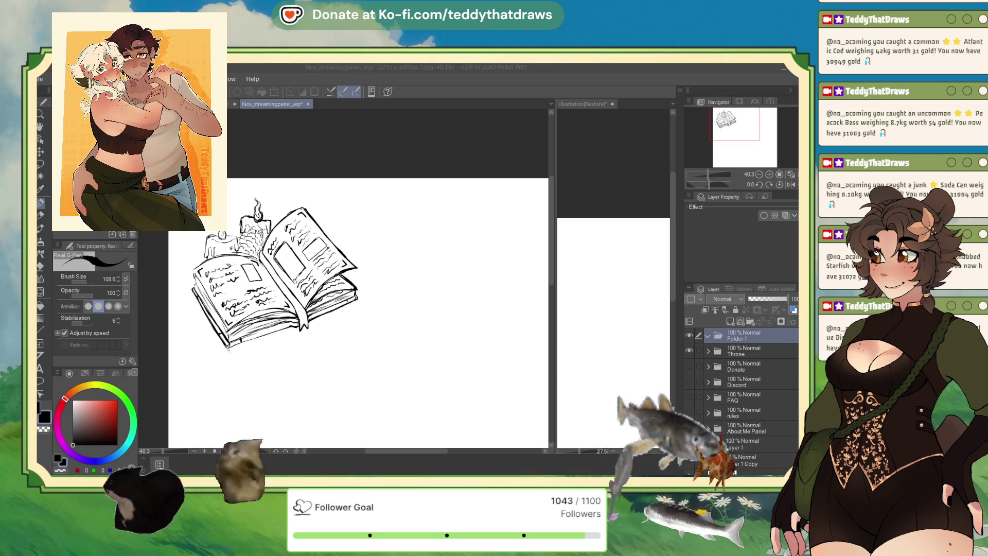
{"action": "scroll", "coordinate": [278, 272], "scroll_direction": "up", "scroll_amount": 1}
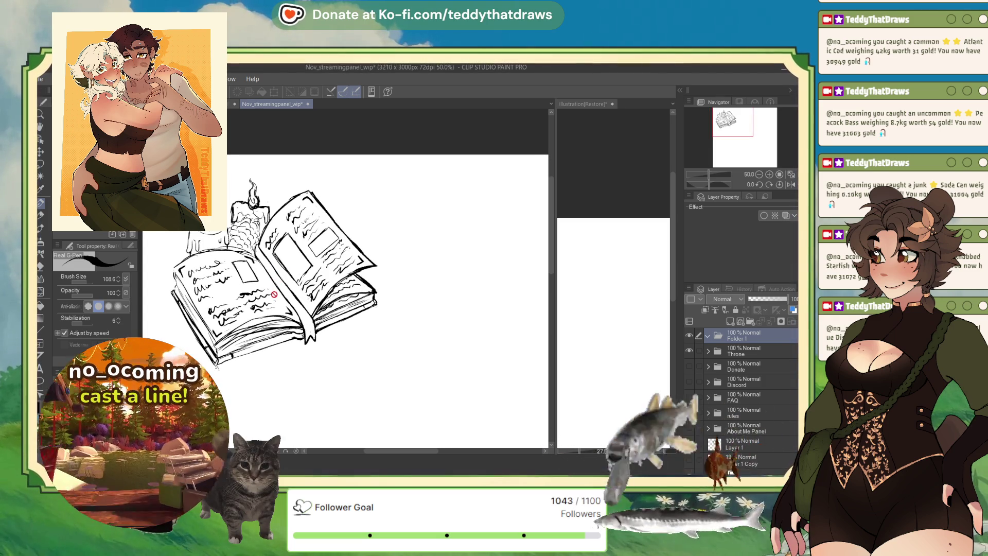
Expand the Throne folder and make its Layer 8 the active drawing layer
{"action": "left_click", "coordinate": [708, 355]}
{"action": "left_click", "coordinate": [708, 352]}
{"action": "left_click", "coordinate": [741, 367]}
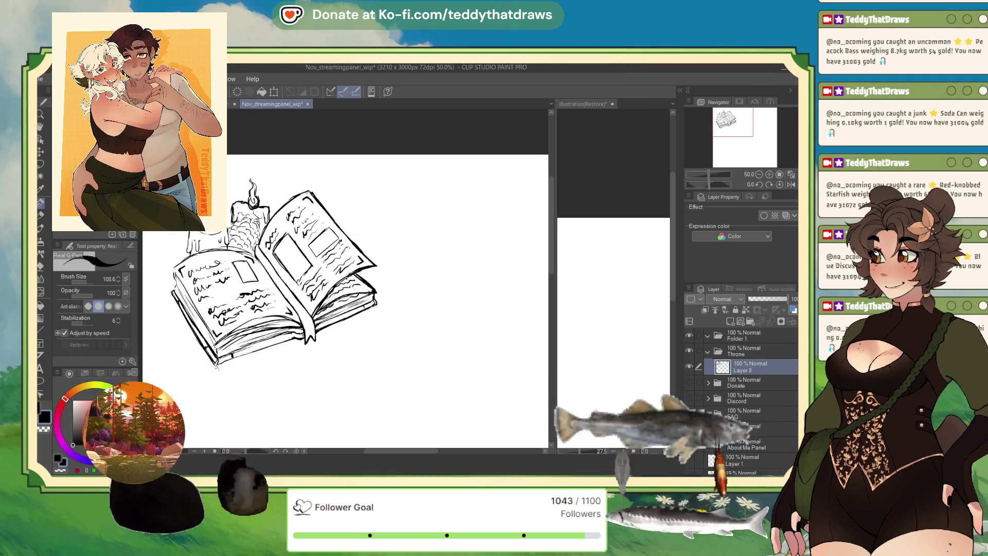
Zoom in and out on the book sketch, then hide the Throne folder
{"action": "scroll", "coordinate": [355, 283], "scroll_direction": "up", "scroll_amount": 1}
{"action": "scroll", "coordinate": [224, 242], "scroll_direction": "up", "scroll_amount": 1}
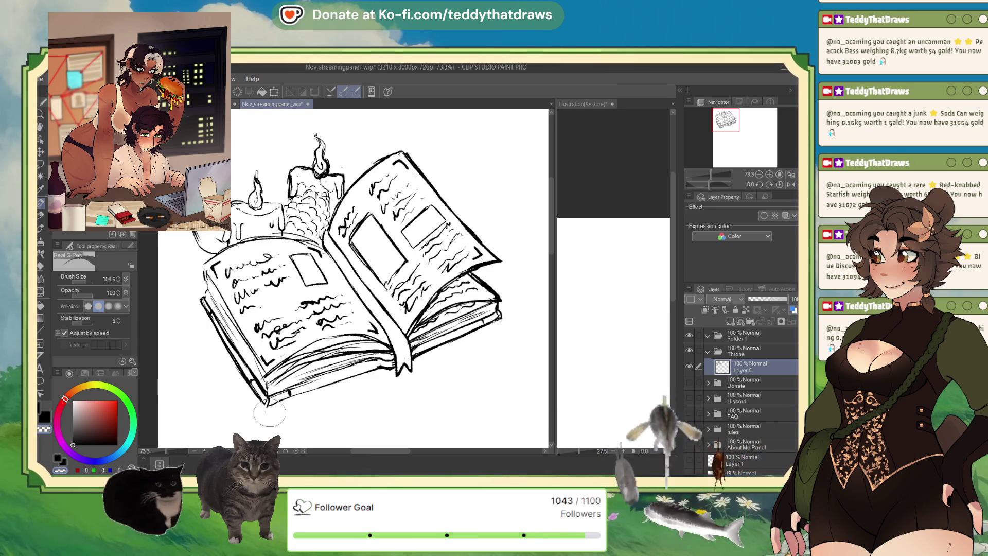
{"action": "scroll", "coordinate": [252, 396], "scroll_direction": "down", "scroll_amount": 3}
{"action": "scroll", "coordinate": [298, 258], "scroll_direction": "down", "scroll_amount": 3}
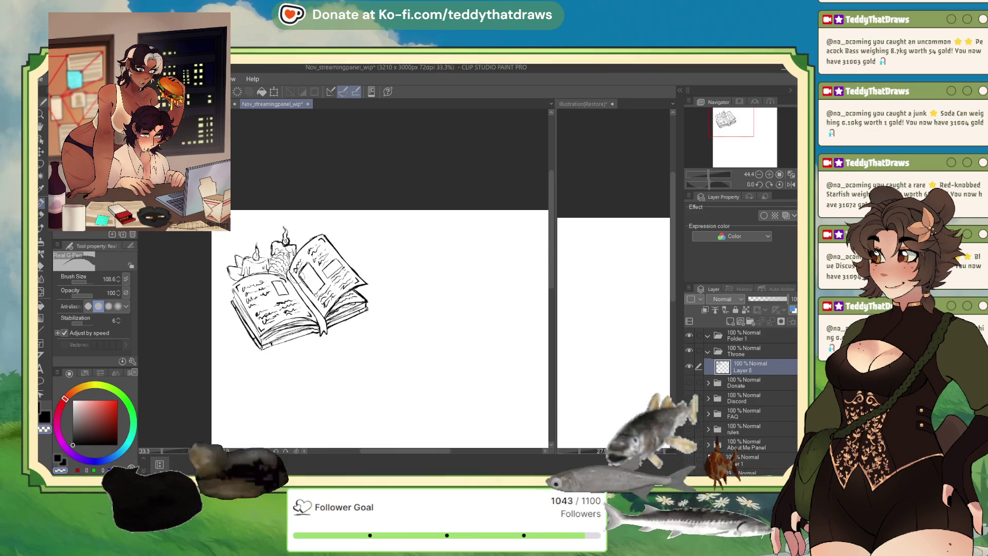
{"action": "scroll", "coordinate": [348, 286], "scroll_direction": "up", "scroll_amount": 2}
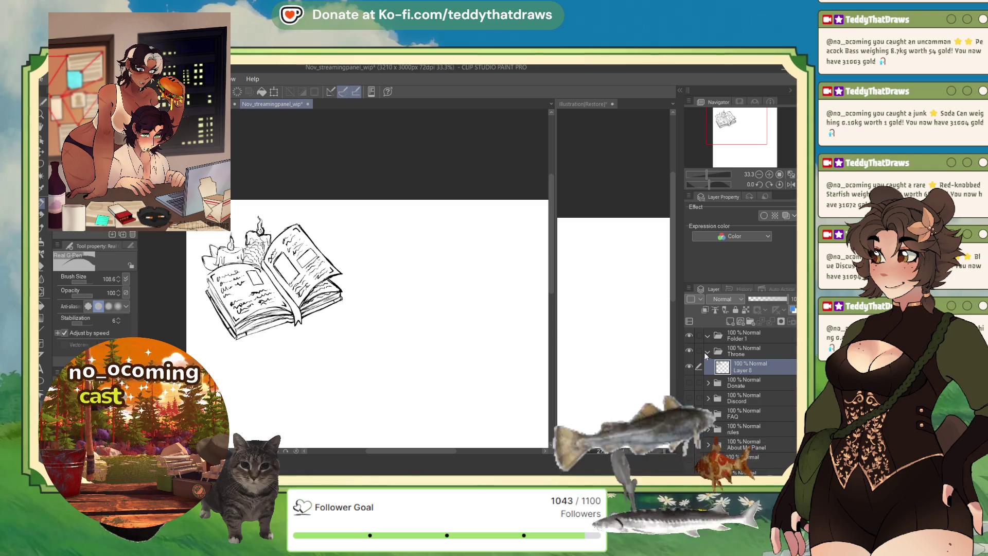
{"action": "left_click", "coordinate": [689, 350]}
Collapse the Throne folder, select the new top folder, and make the book sketch visible again
{"action": "left_click", "coordinate": [707, 351]}
{"action": "left_click", "coordinate": [735, 337]}
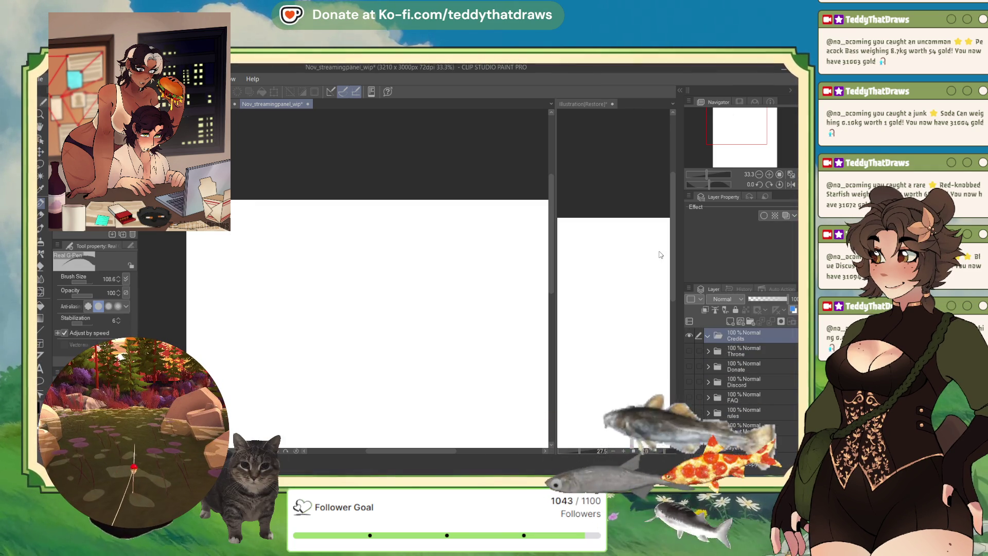
{"action": "left_click", "coordinate": [690, 351]}
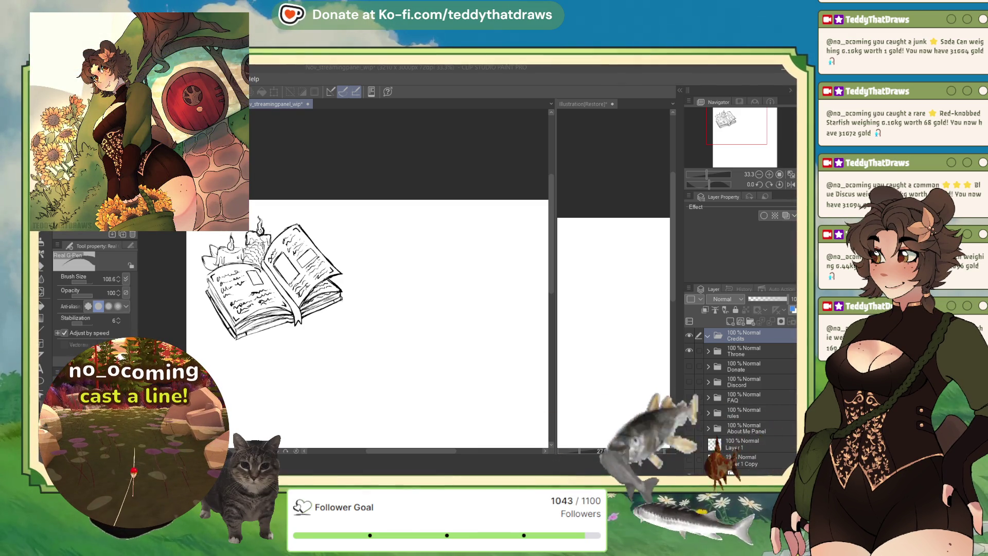
Add a new raster layer, Layer 13, inside the Credits folder next to the book's blank area
{"action": "left_click", "coordinate": [595, 190]}
{"action": "left_click_drag", "start_coordinate": [745, 135], "coordinate": [758, 135]}
{"action": "left_click", "coordinate": [731, 322]}
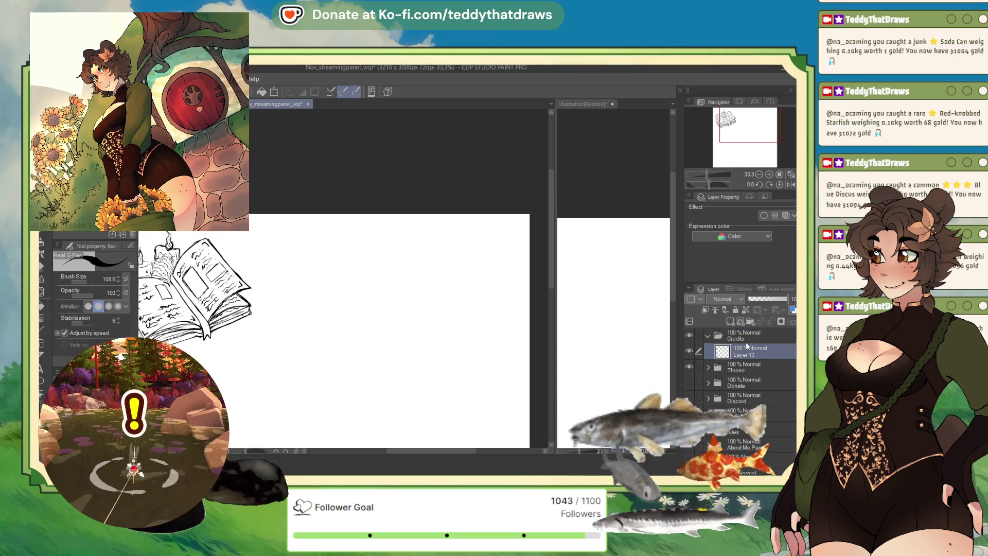
{"action": "scroll", "coordinate": [364, 256], "scroll_direction": "up", "scroll_amount": 1}
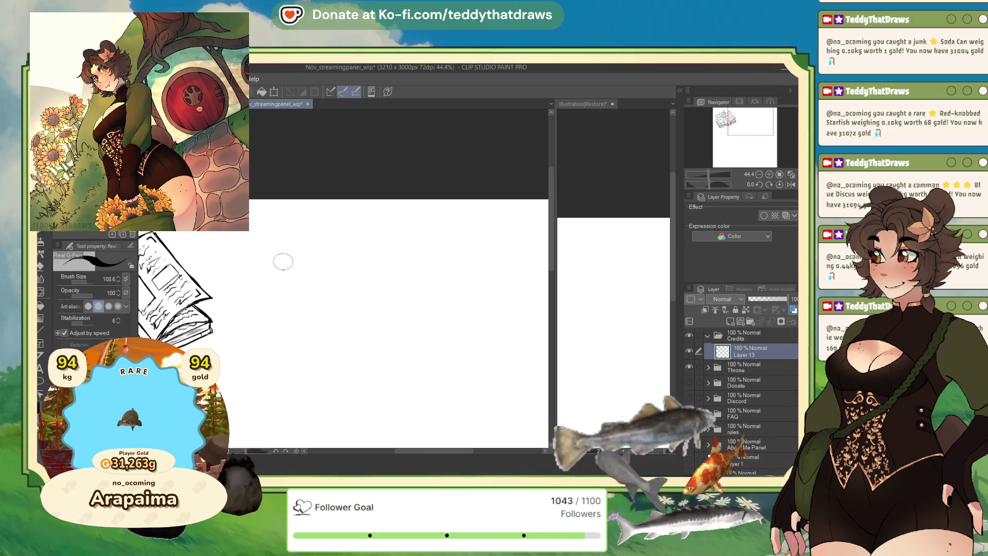
Sketch two rough curved strokes for the Credits panel, mirroring the canvas view horizontally between them
{"action": "mouse_move", "coordinate": [307, 270]}
{"action": "left_mouse_down"}
{"action": "mouse_move", "coordinate": [312, 260]}
{"action": "mouse_move", "coordinate": [327, 268]}
{"action": "mouse_move", "coordinate": [319, 282]}
{"action": "mouse_move", "coordinate": [348, 289]}
{"action": "left_mouse_up"}
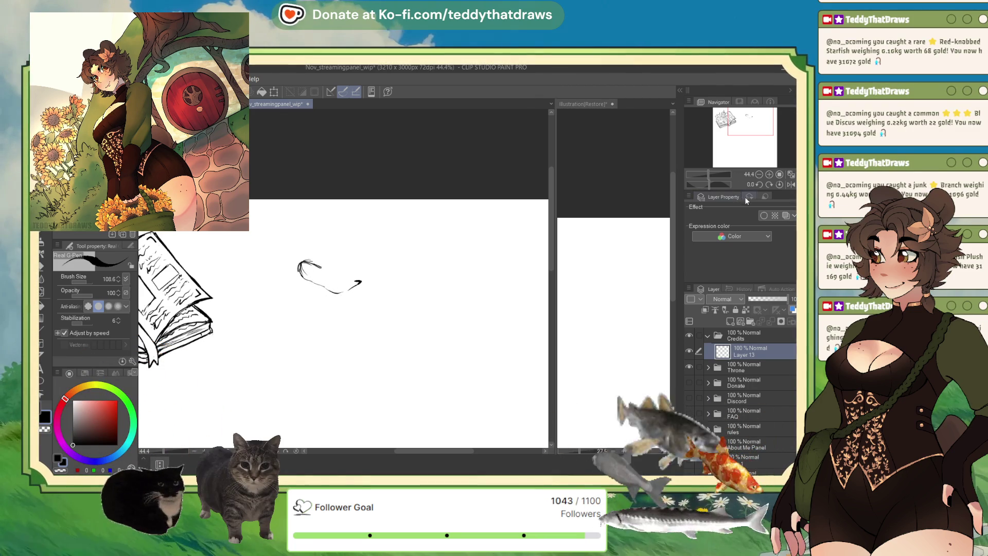
{"action": "left_click", "coordinate": [790, 184]}
{"action": "left_click_drag", "start_coordinate": [357, 263], "coordinate": [320, 263]}
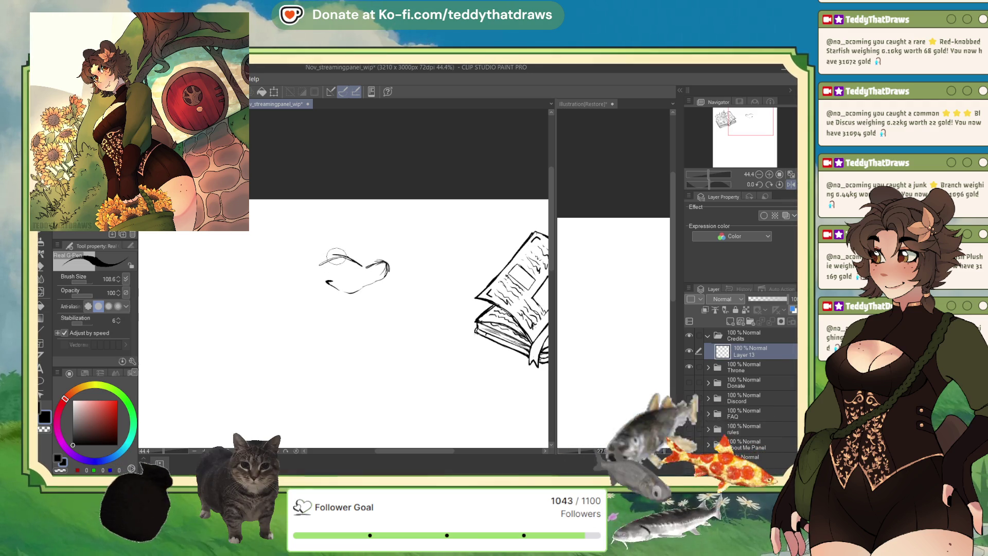